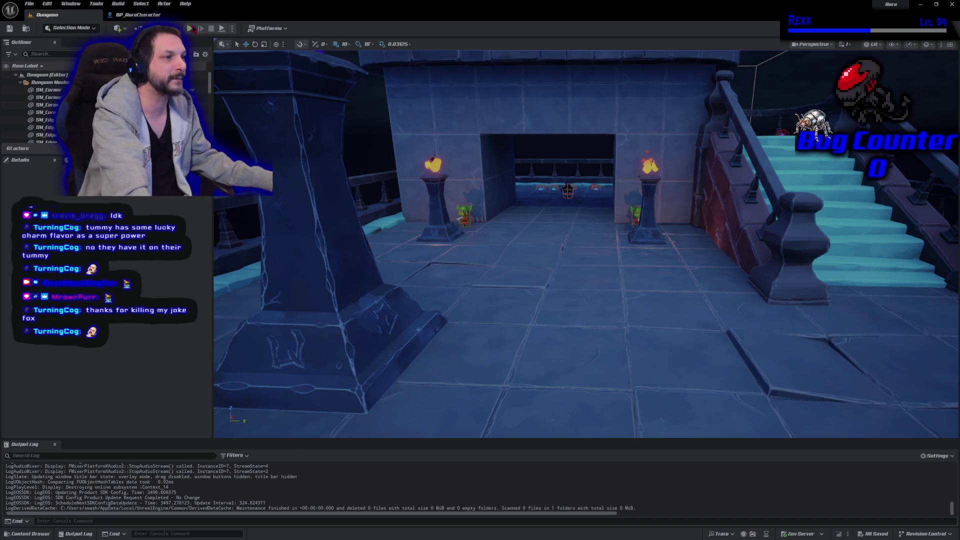
# - Run a brief play session of the Dungeon level, moving the character forward, then stop it
pyautogui.click(192, 29)
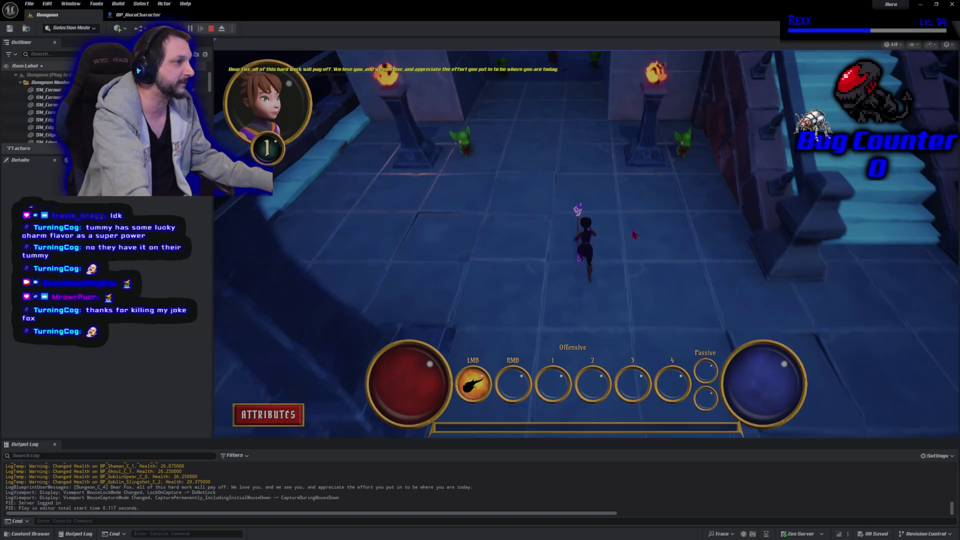
pyautogui.moveTo(633, 235); pyautogui.dragTo(631, 228)
pyautogui.press('Escape')
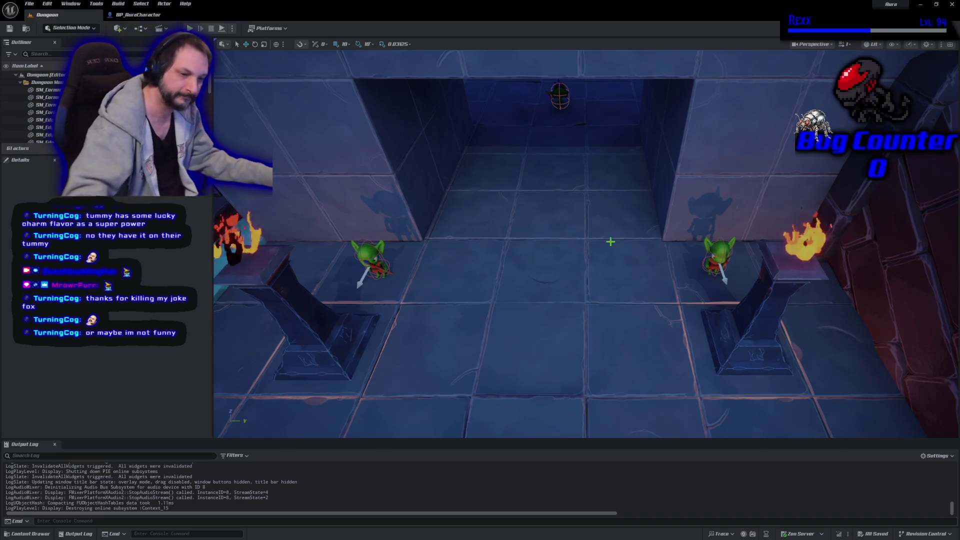
# - Frame the building doorway, glance at the BP_AuraCharacter blueprint, and return to the Dungeon level
pyautogui.moveTo(827, 175)
pyautogui.mouseDown()
pyautogui.moveTo(760, 188)
pyautogui.moveTo(760, 150)
pyautogui.moveTo(760, 210)
pyautogui.mouseUp()
pyautogui.moveTo(569, 303)
pyautogui.mouseDown()
pyautogui.moveTo(546, 295)
pyautogui.moveTo(560, 285)
pyautogui.moveTo(560, 263)
pyautogui.moveTo(560, 360)
pyautogui.moveTo(561, 260)
pyautogui.moveTo(569, 299)
pyautogui.mouseUp()
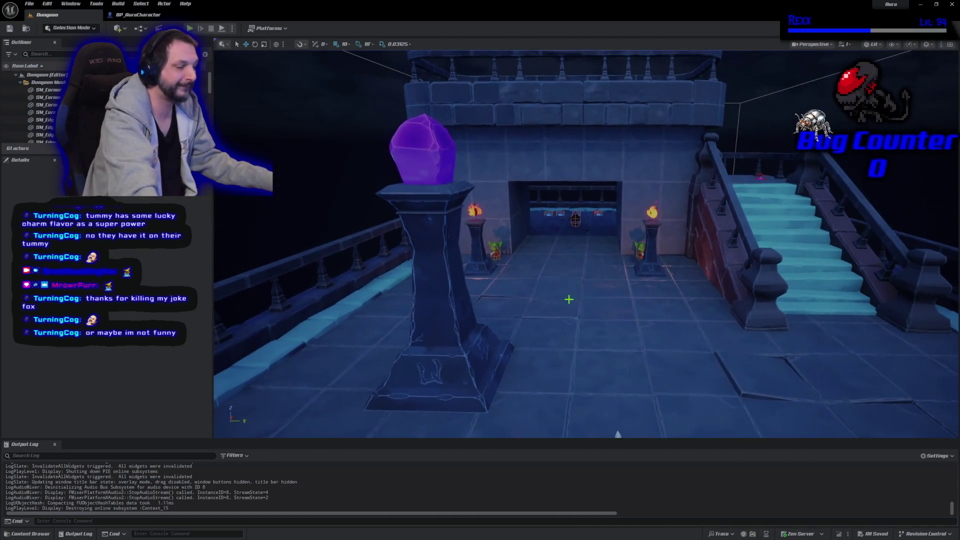
pyautogui.click(143, 15)
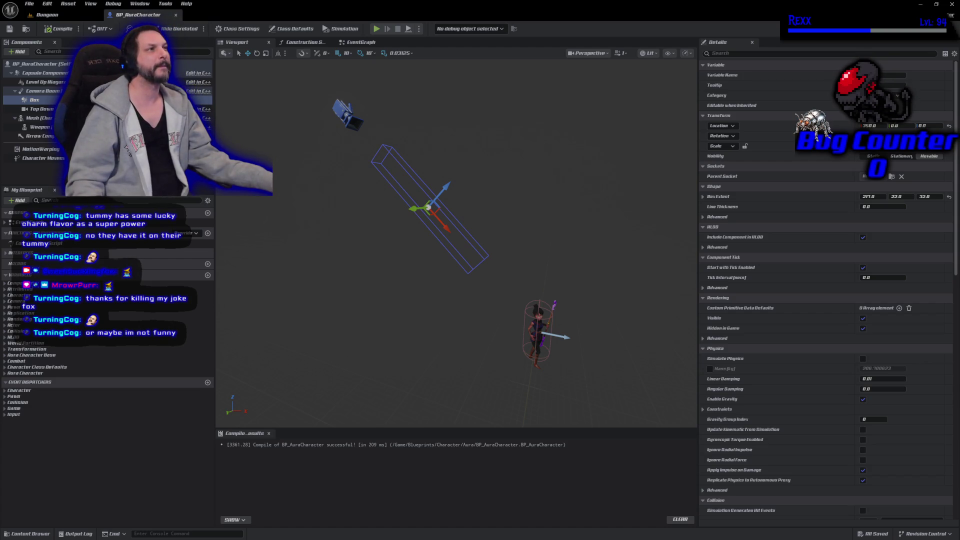
pyautogui.click(47, 15)
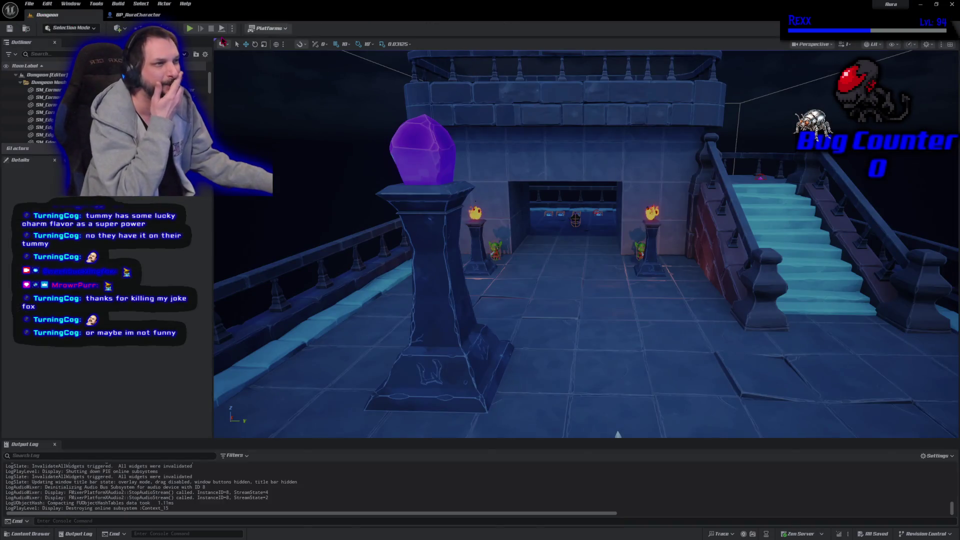
# - Start a new play session and fireball the goblins and the ghoul while advancing up the hall
pyautogui.click(189, 27)
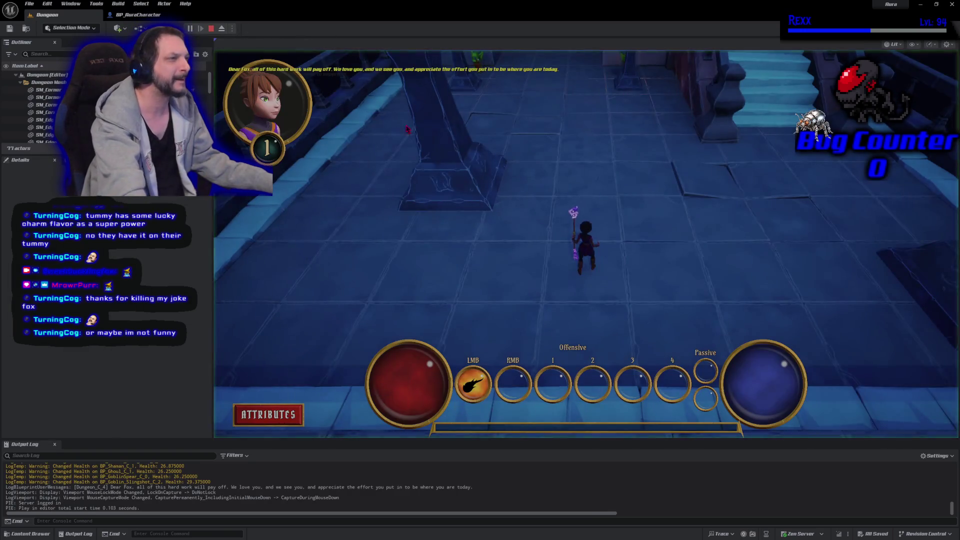
pyautogui.click(492, 93)
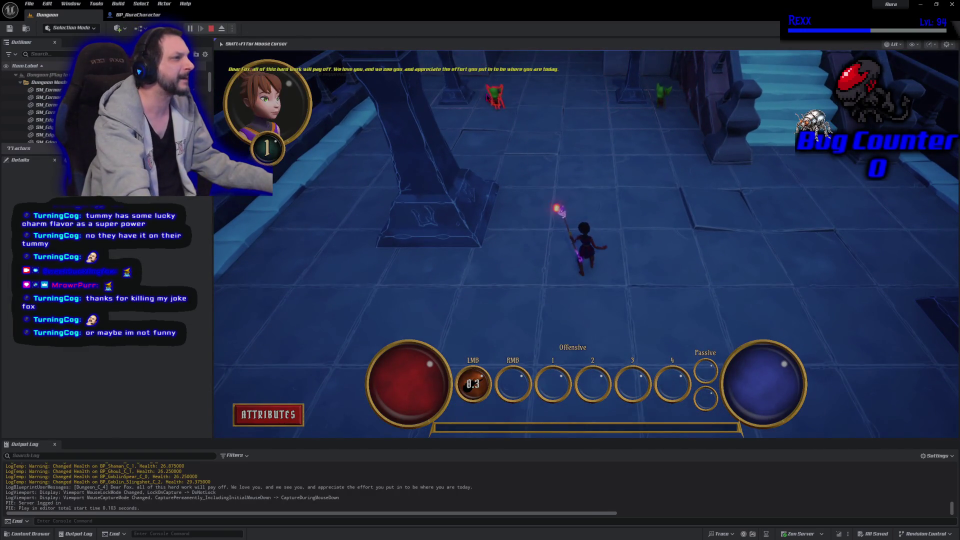
pyautogui.click(513, 113)
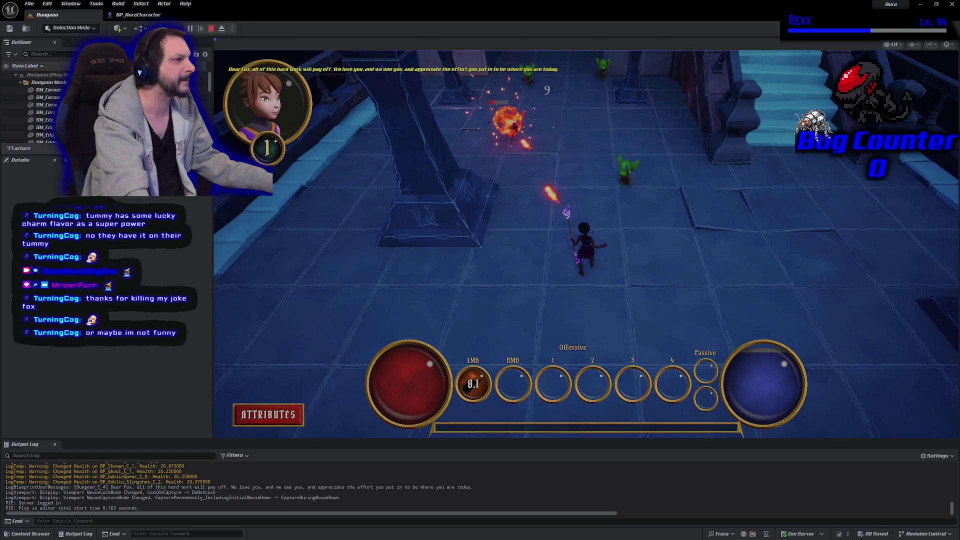
pyautogui.click(605, 195)
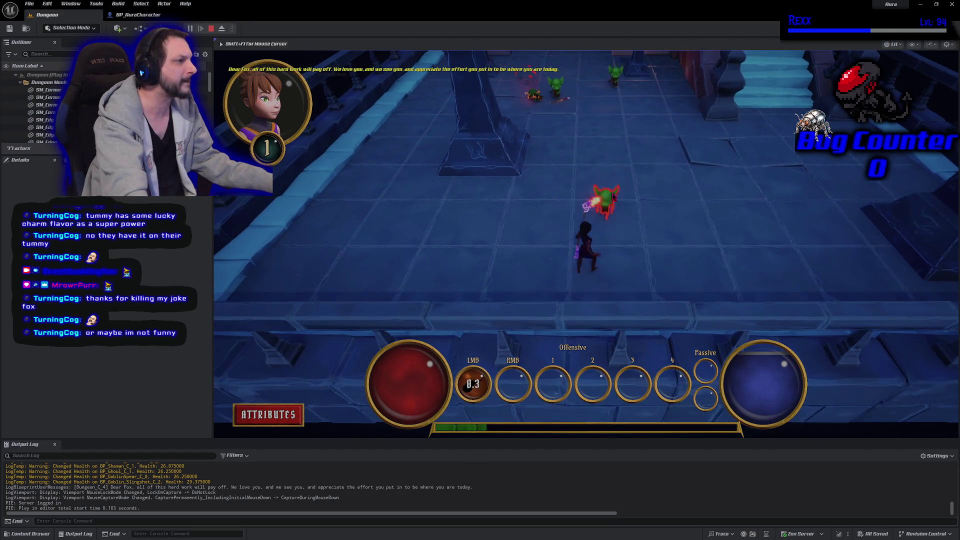
pyautogui.click(607, 199)
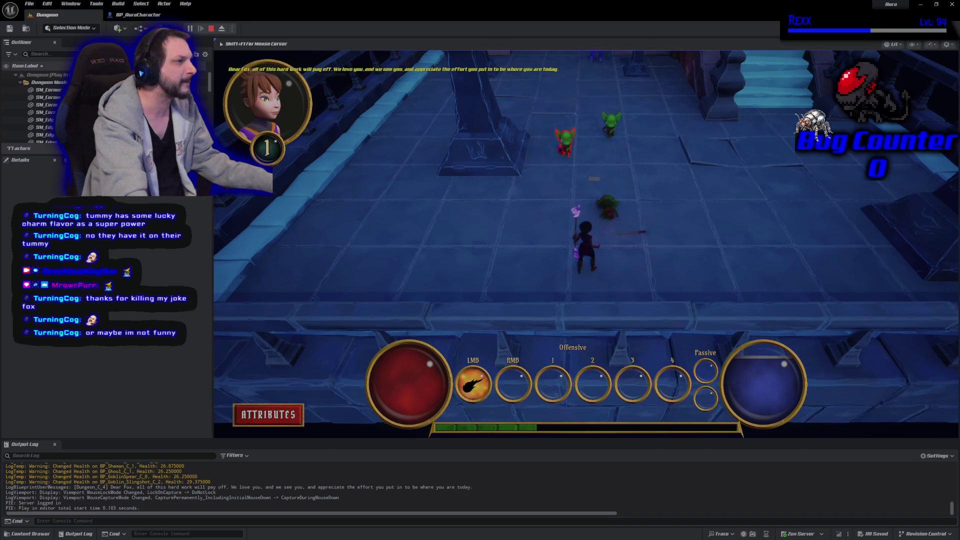
pyautogui.click(565, 142)
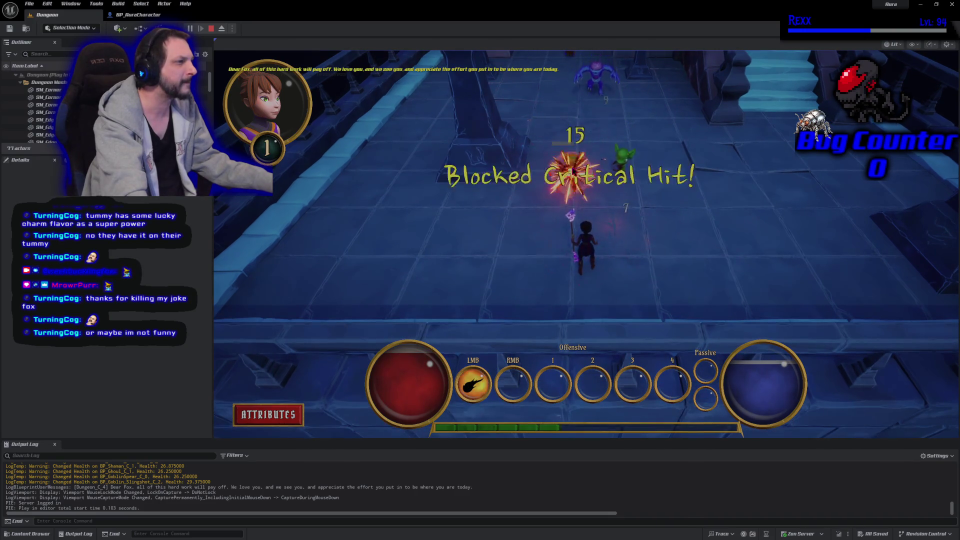
pyautogui.click(638, 210)
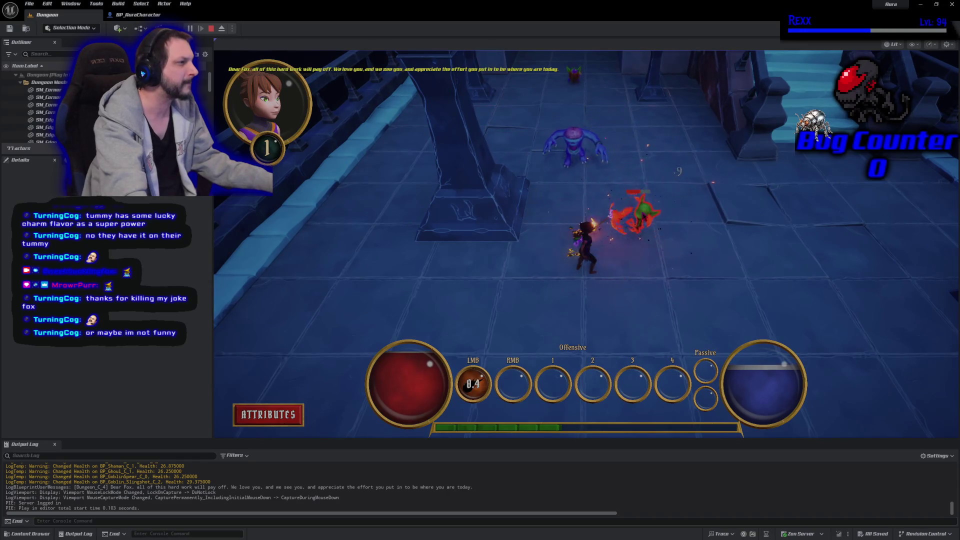
pyautogui.click(638, 210)
pyautogui.click(555, 170)
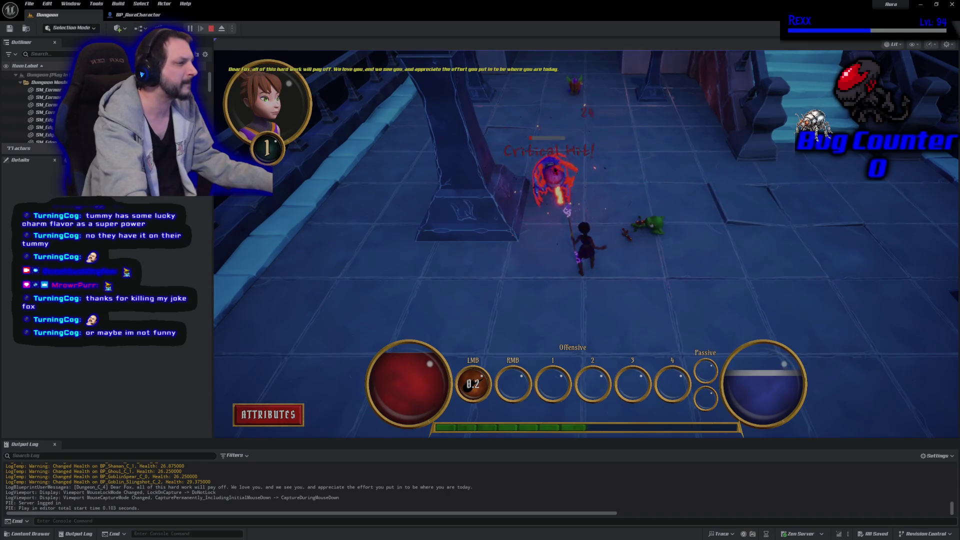
pyautogui.click(575, 151)
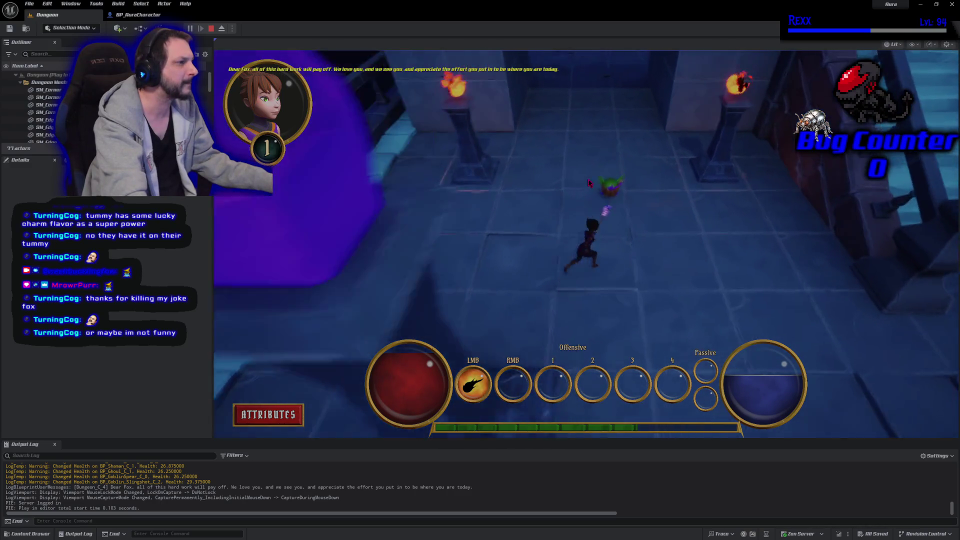
# - Fireball the demons and run the character across the hall and up the staircase
pyautogui.click(575, 150)
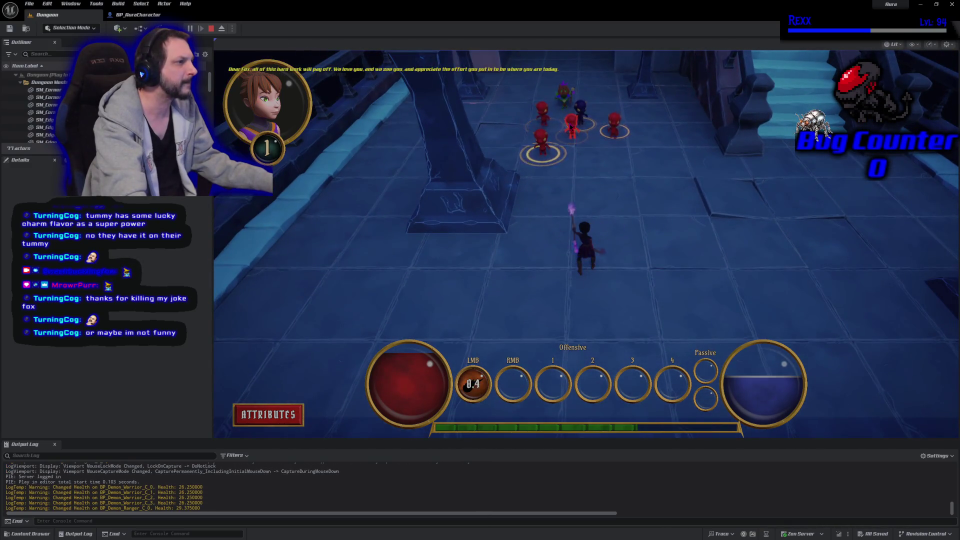
pyautogui.click(582, 160)
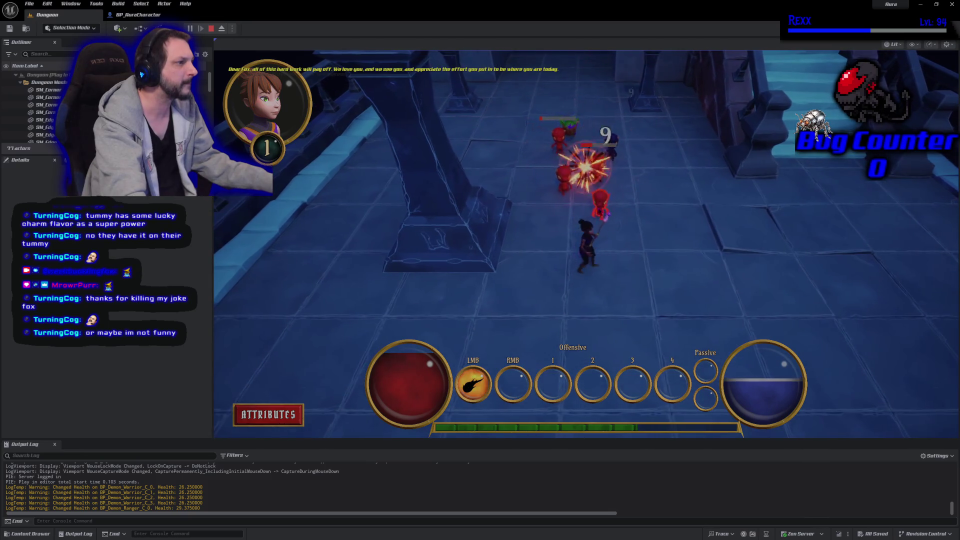
pyautogui.click(591, 237)
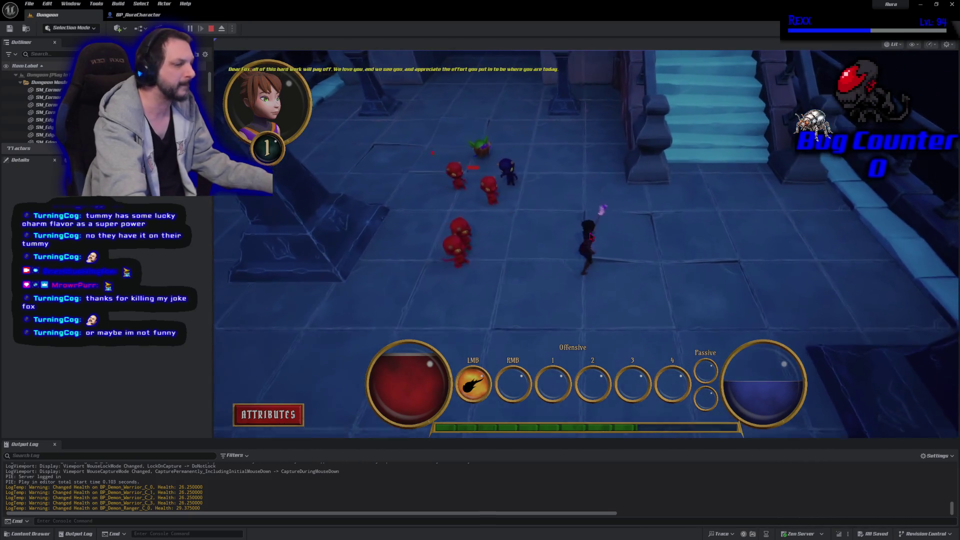
pyautogui.click(627, 137)
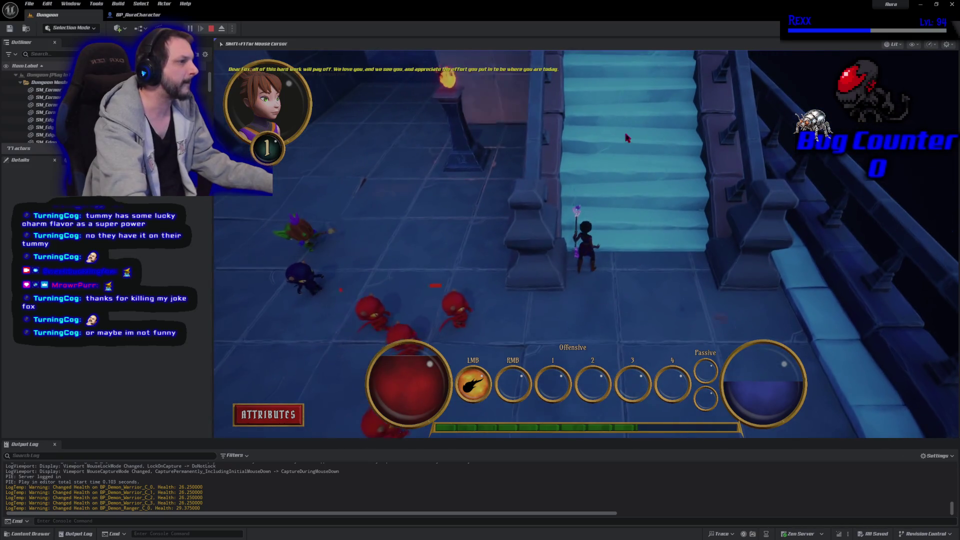
pyautogui.click(630, 276)
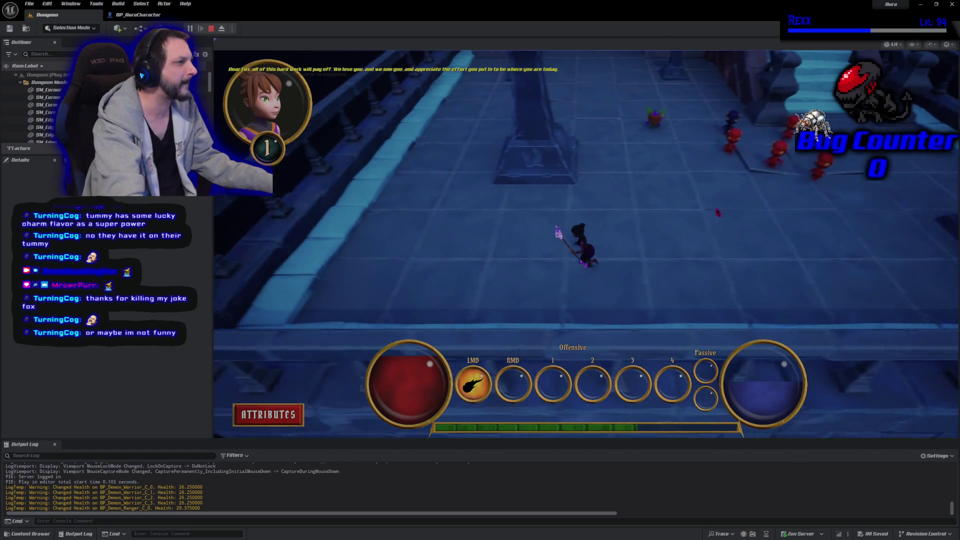
# - Keep casting fire bolts at the demons along the walkway until the character reaches level 2
pyautogui.click(717, 212)
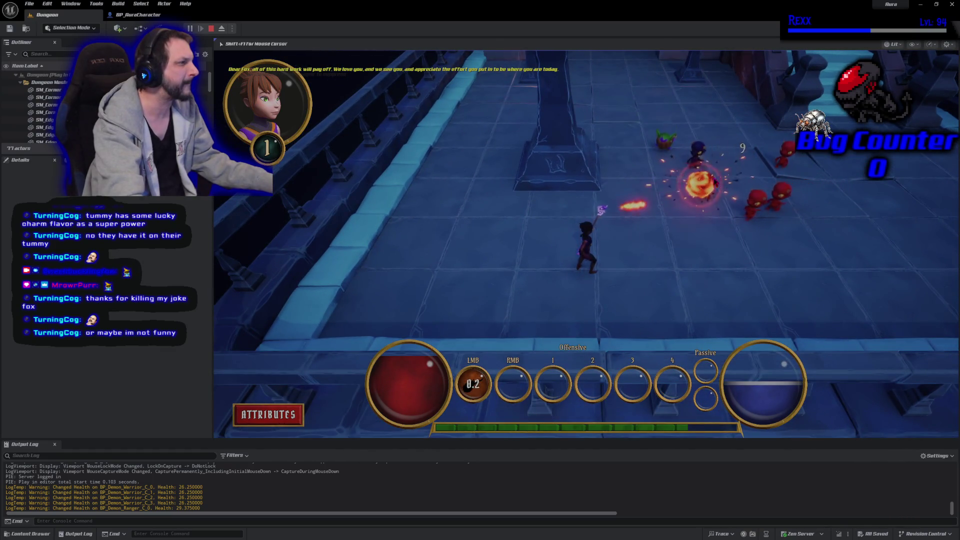
pyautogui.click(698, 243)
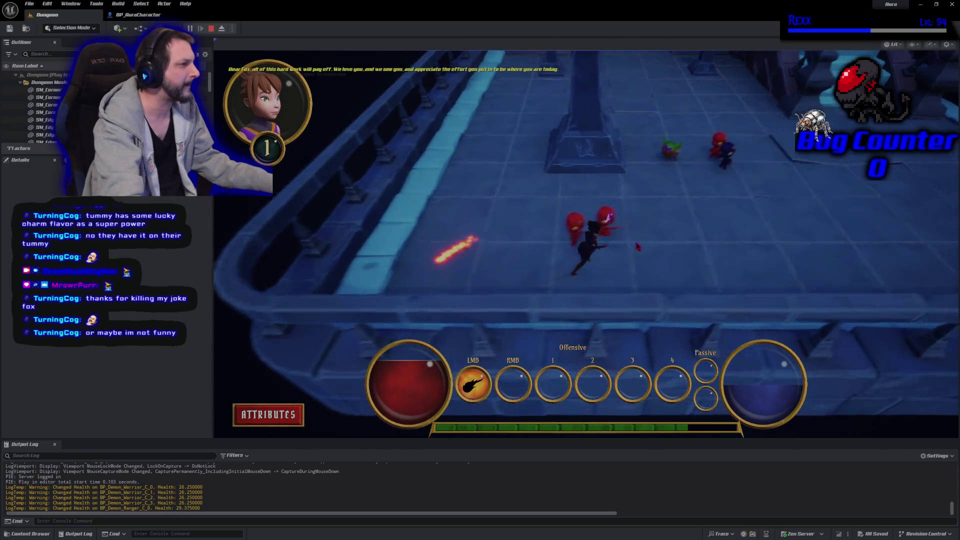
pyautogui.click(638, 246)
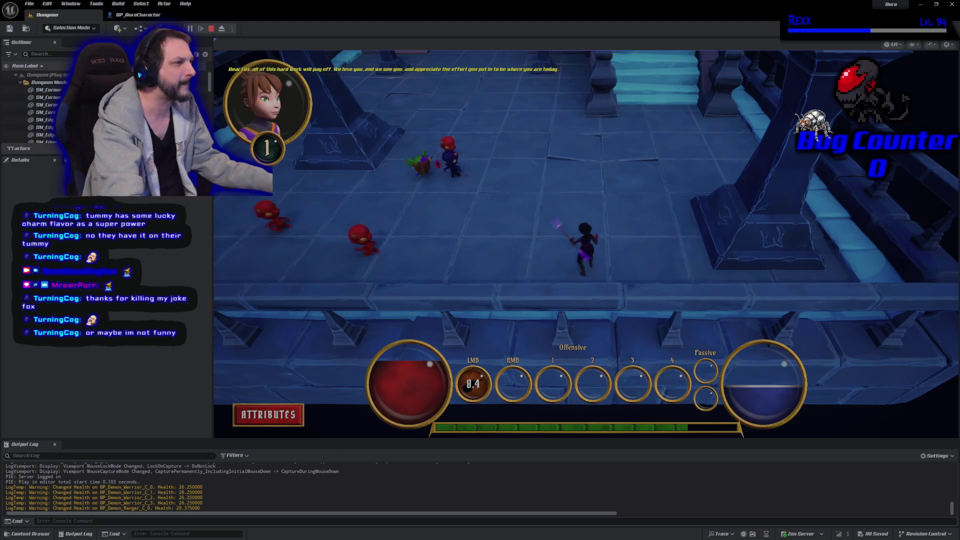
pyautogui.click(456, 172)
pyautogui.click(463, 183)
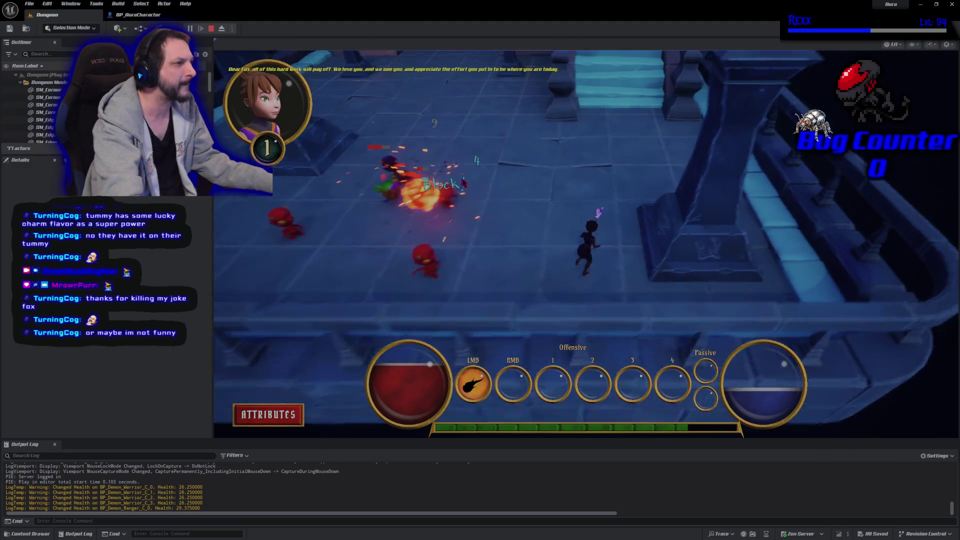
pyautogui.click(470, 192)
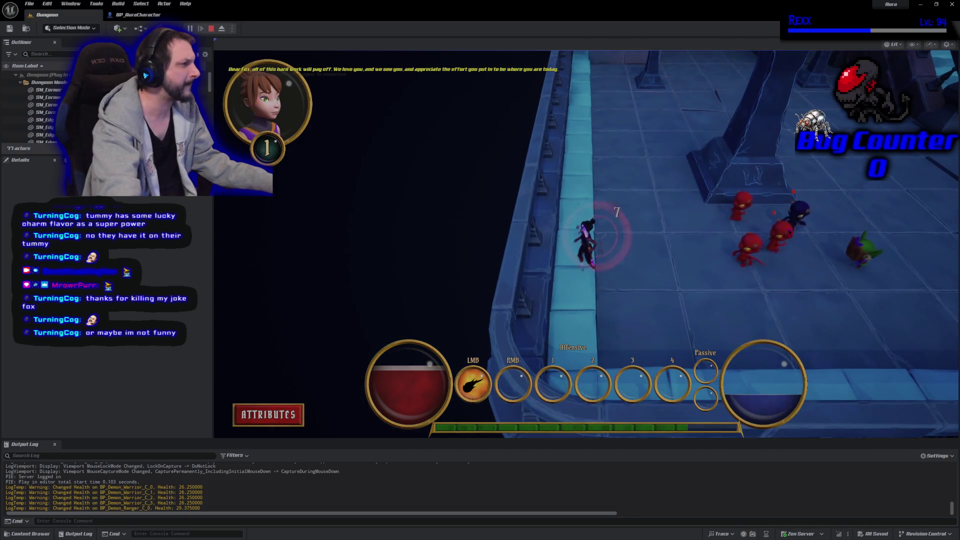
pyautogui.click(715, 215)
pyautogui.click(676, 240)
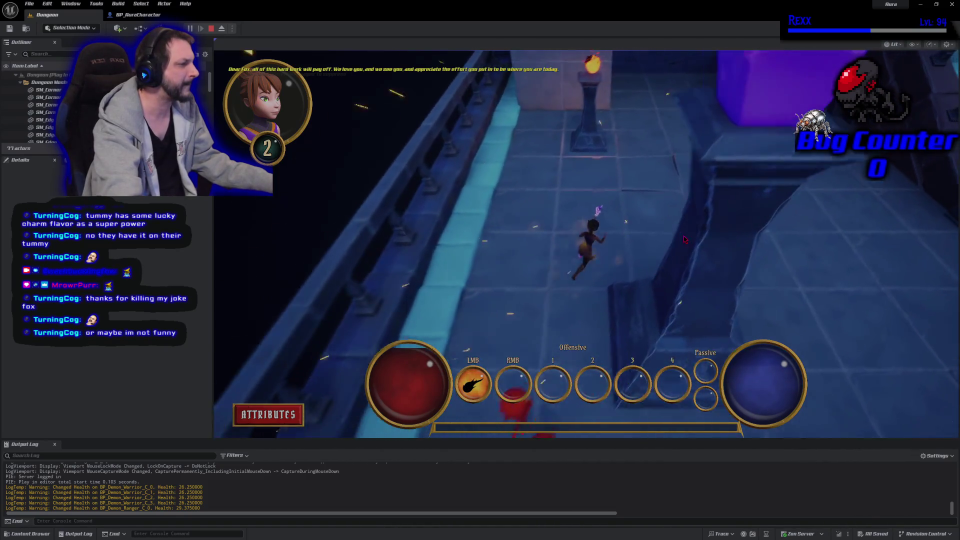
# - Stop the current play session and launch a fresh one with Alt+P
pyautogui.press('Escape')
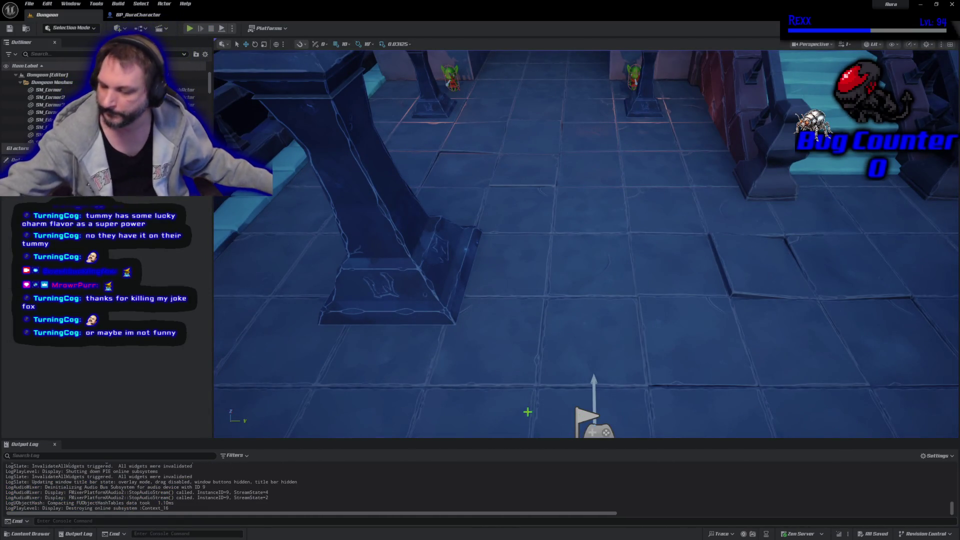
pyautogui.hotkey('alt', 'p')
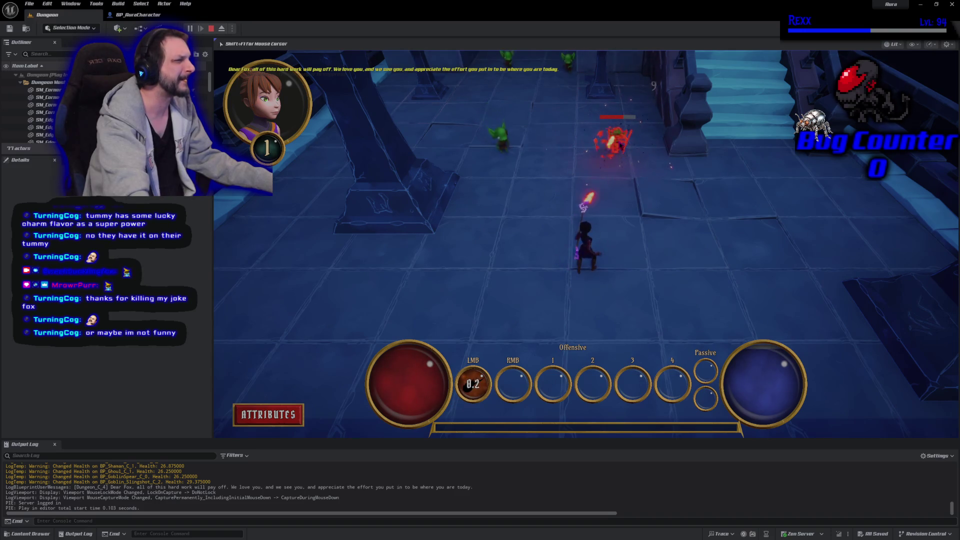
# - Fire bolts at the goblins and the blue demon, moving the character toward the demon
pyautogui.click(624, 138)
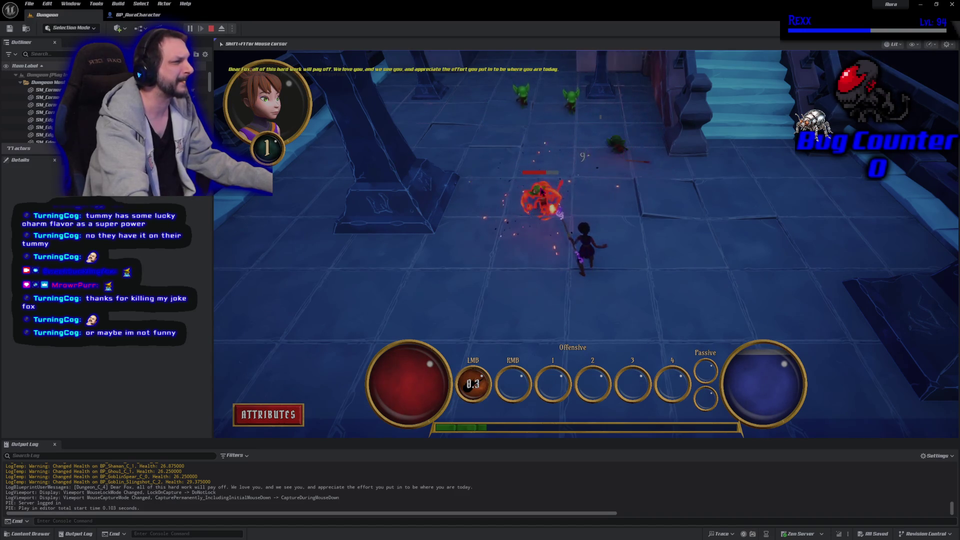
pyautogui.click(542, 194)
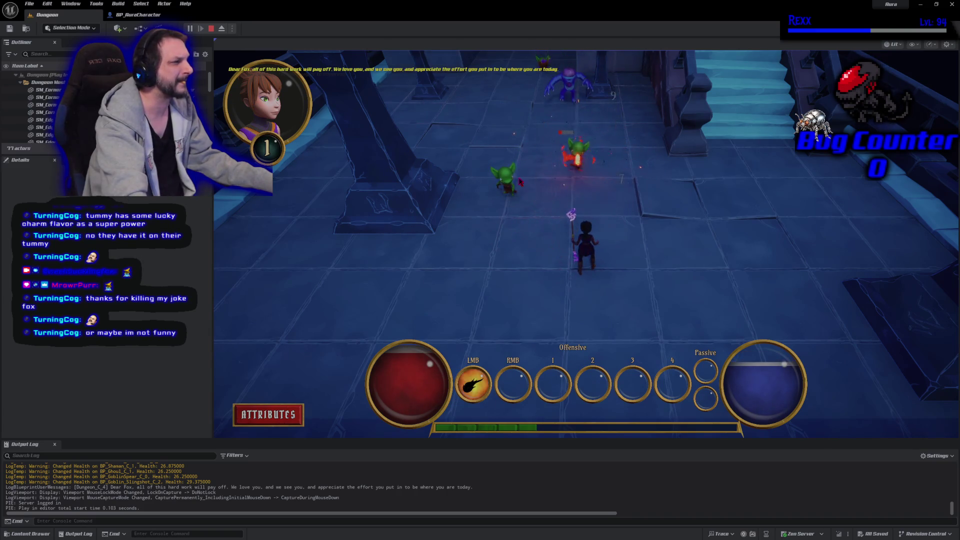
pyautogui.click(507, 183)
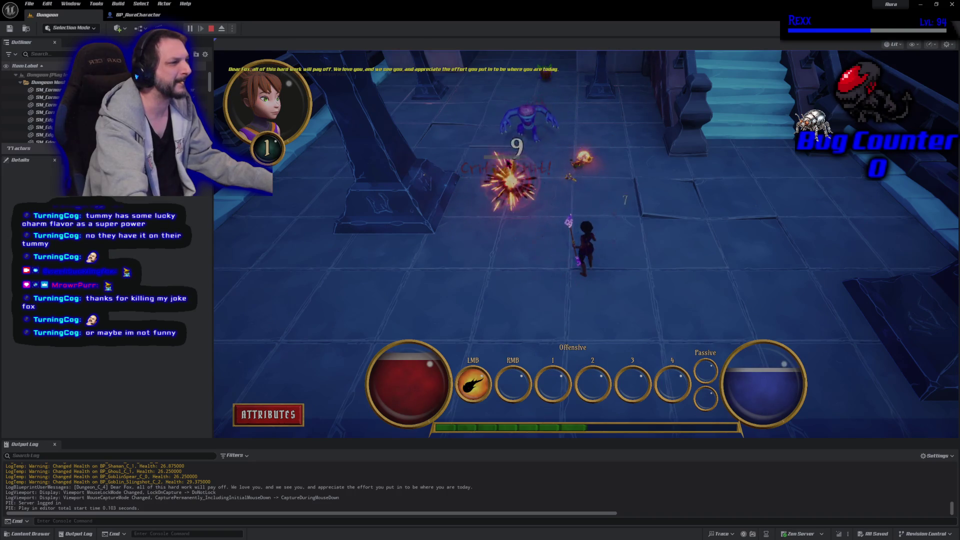
pyautogui.click(500, 136)
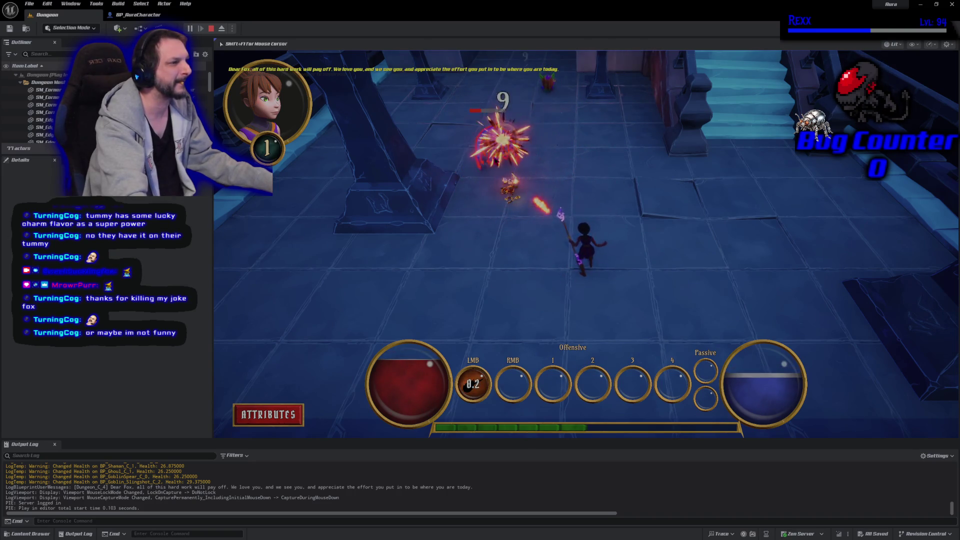
pyautogui.click(500, 136)
pyautogui.click(493, 158)
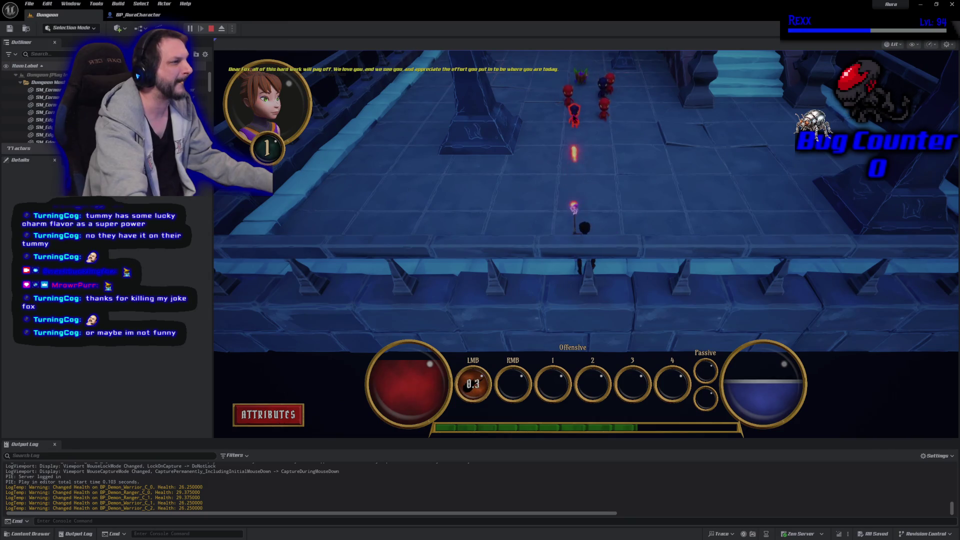
# - Bolt the red and other demons on the walkway until the level-up triggers, then end the session
pyautogui.click(575, 120)
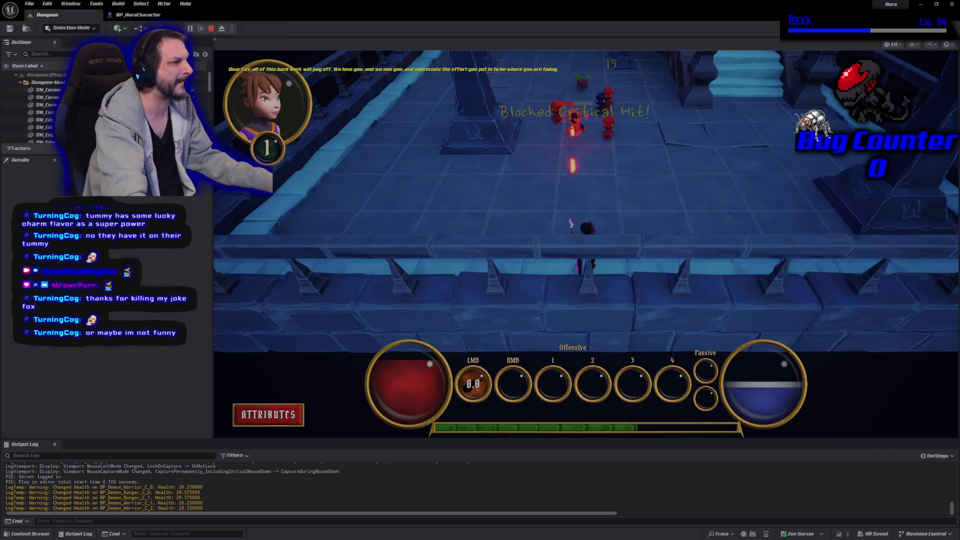
pyautogui.click(606, 127)
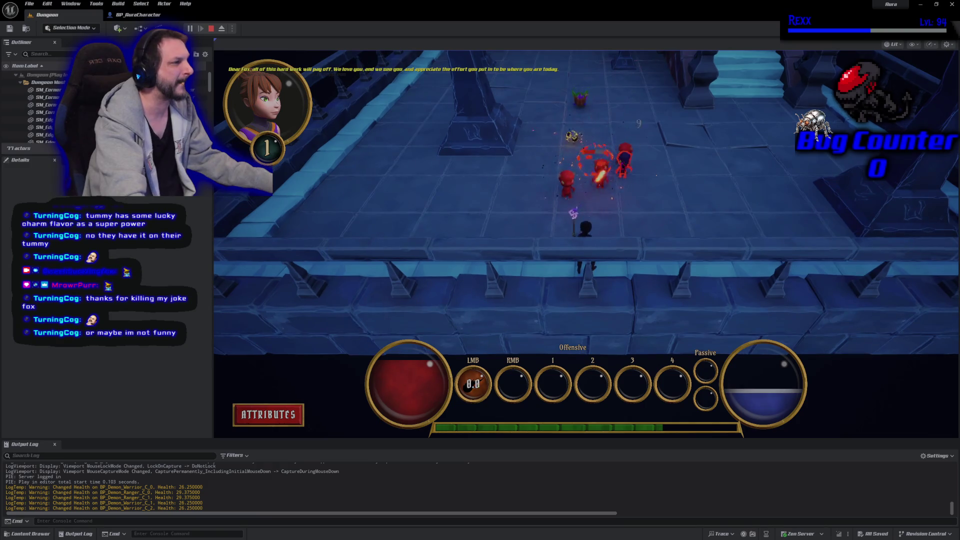
pyautogui.click(440, 235)
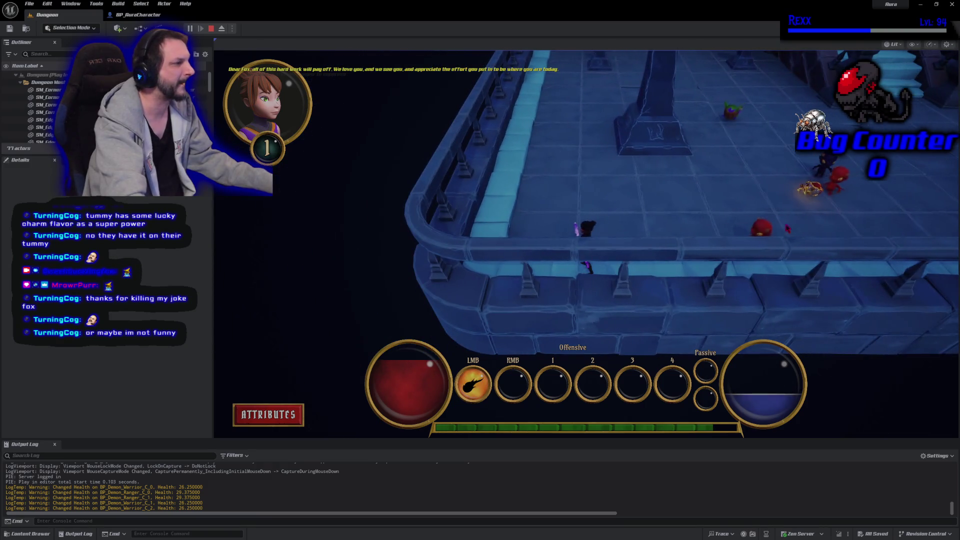
pyautogui.click(787, 228)
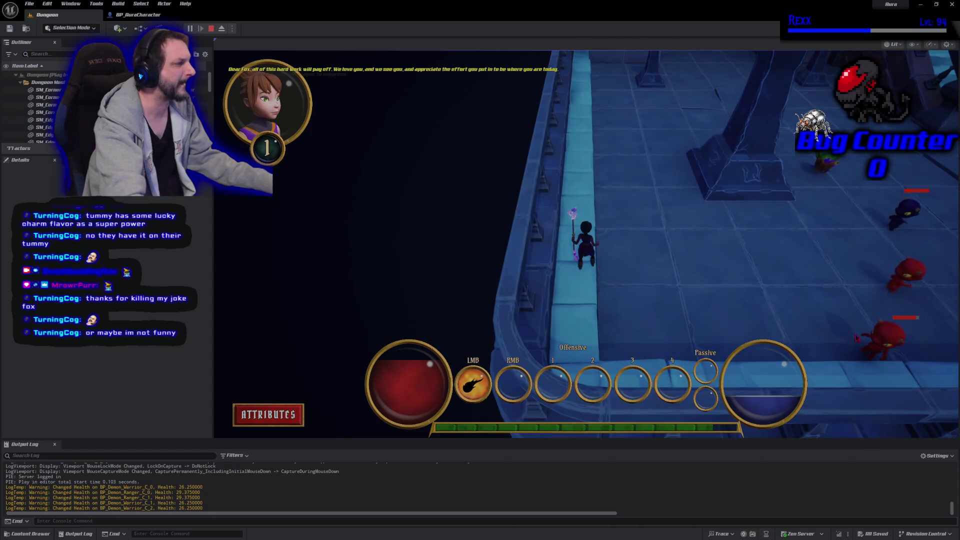
pyautogui.click(800, 220)
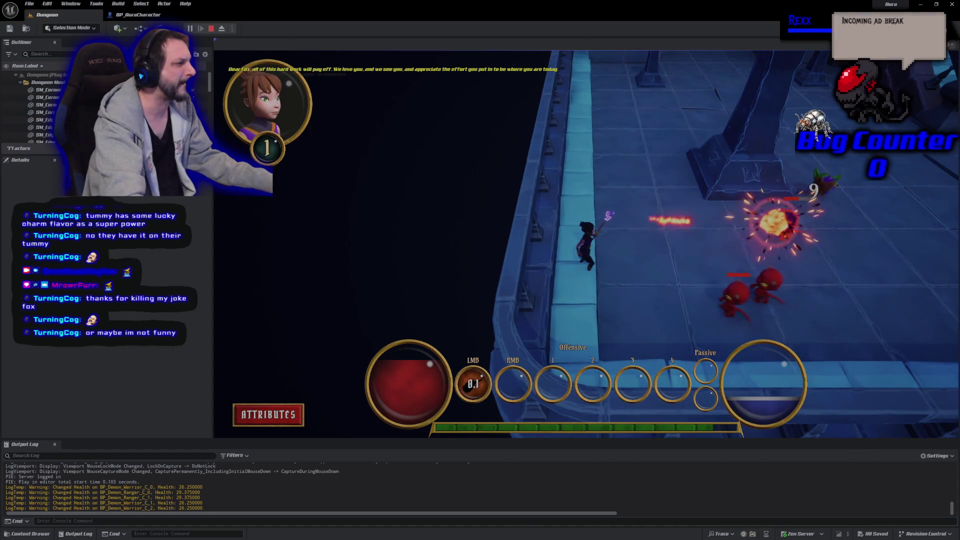
pyautogui.click(676, 235)
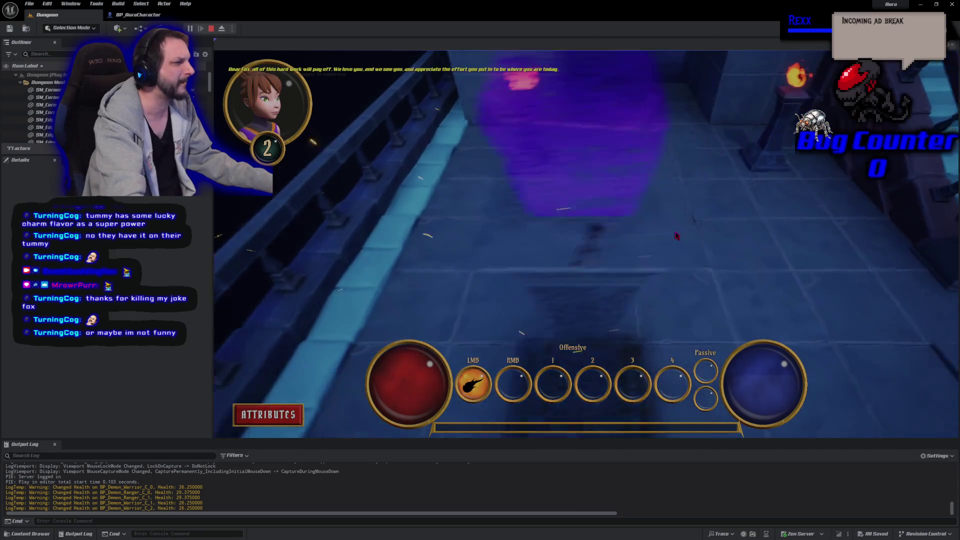
pyautogui.press('Escape')
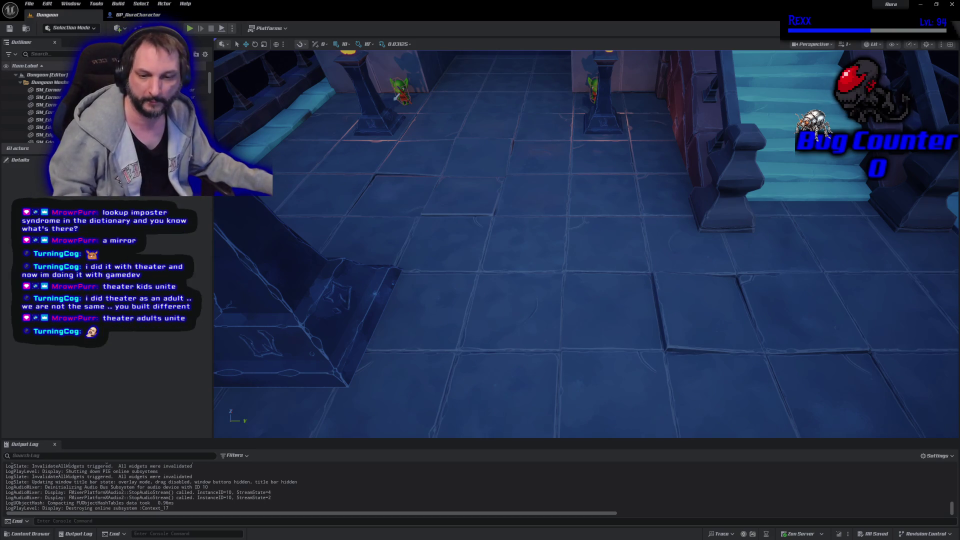
# - Switch to GitHub Desktop showing the 4 pending changed files
pyautogui.hotkey('alt', 'Tab')
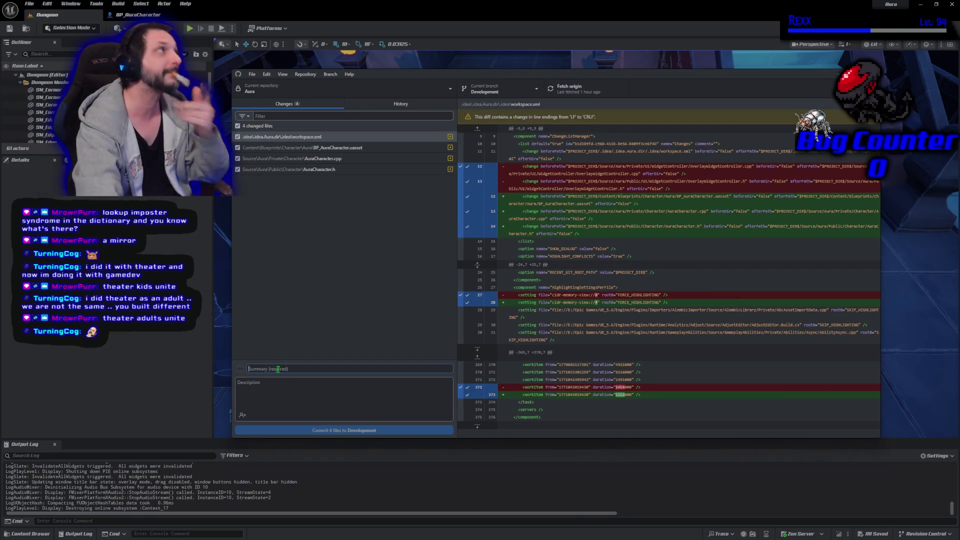
# - Commit the 4 changed files to Development as 'Level Up Niagara System' and push to origin
pyautogui.write('Level')
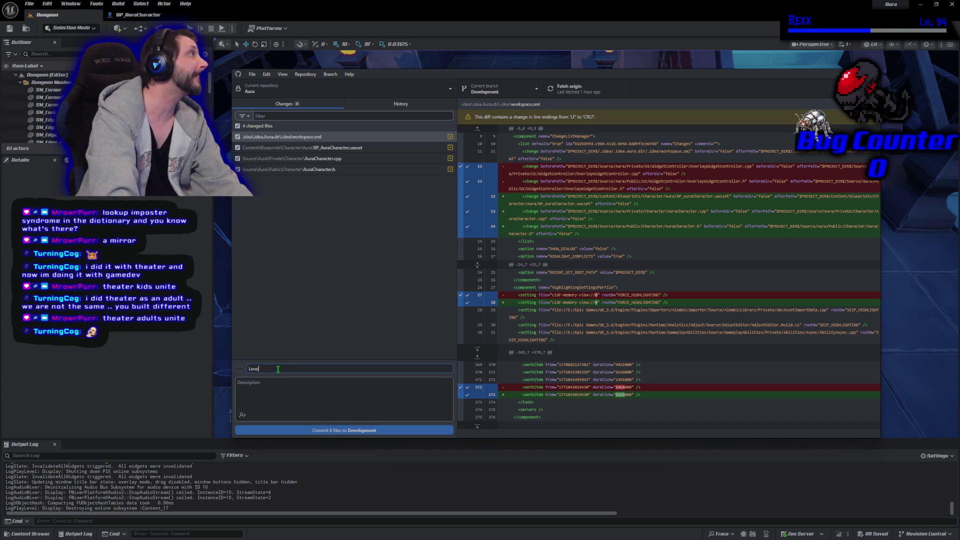
pyautogui.write(' U')
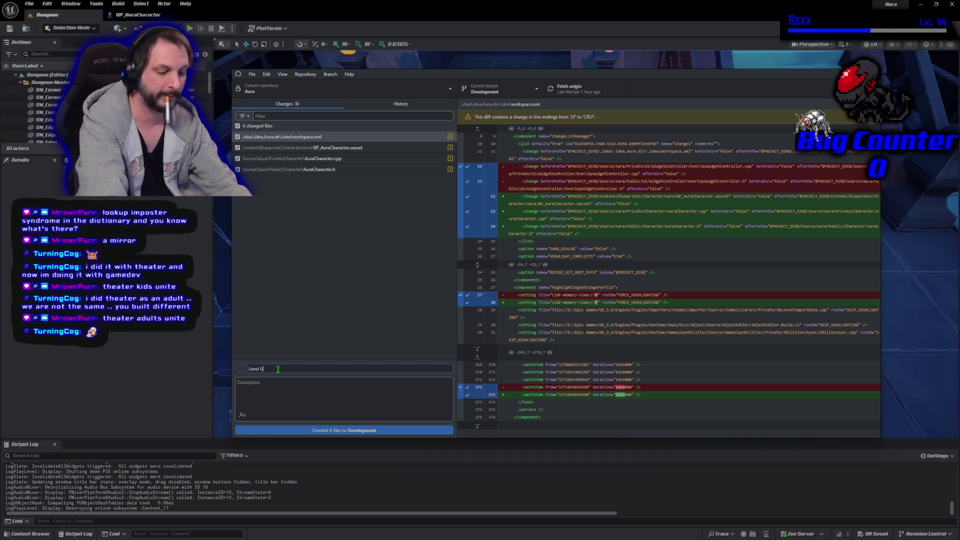
pyautogui.write('p Niagara')
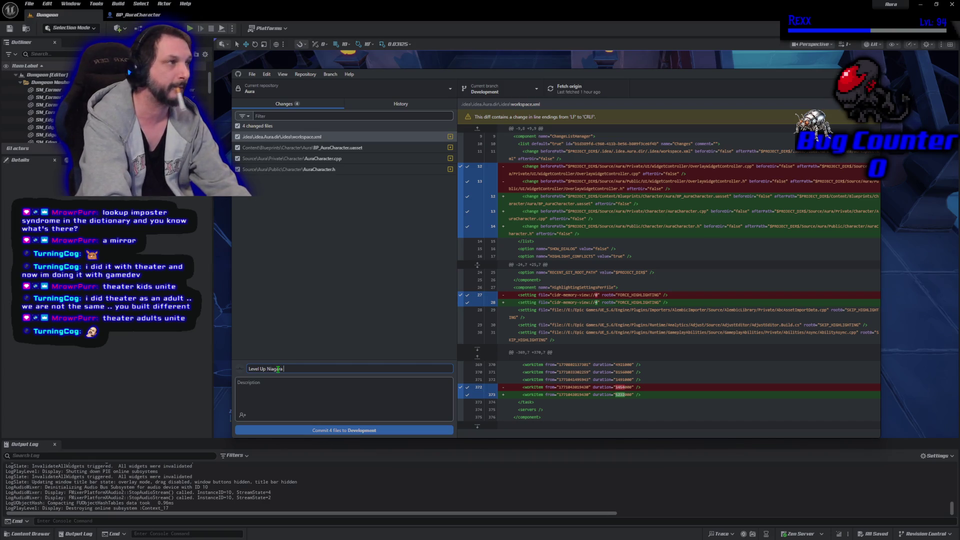
pyautogui.write(' System')
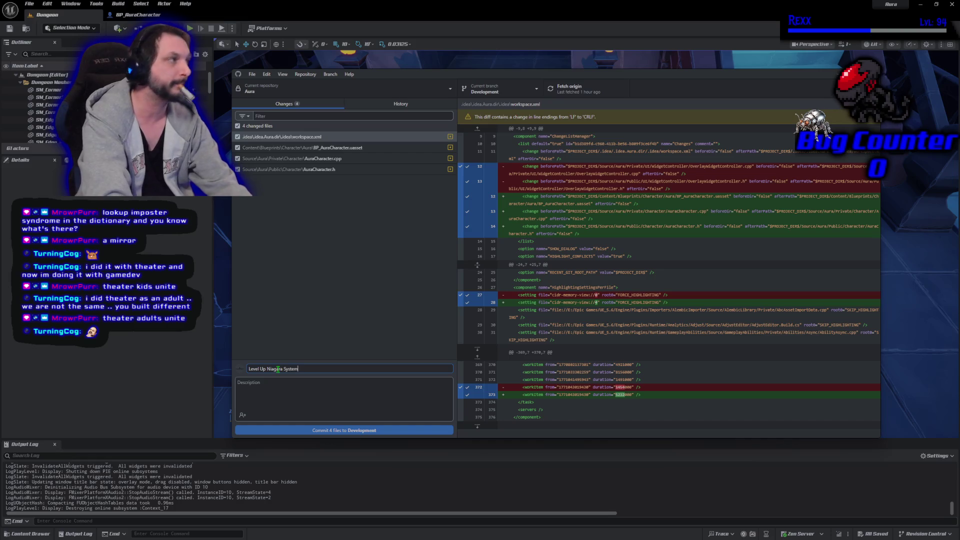
pyautogui.click(339, 432)
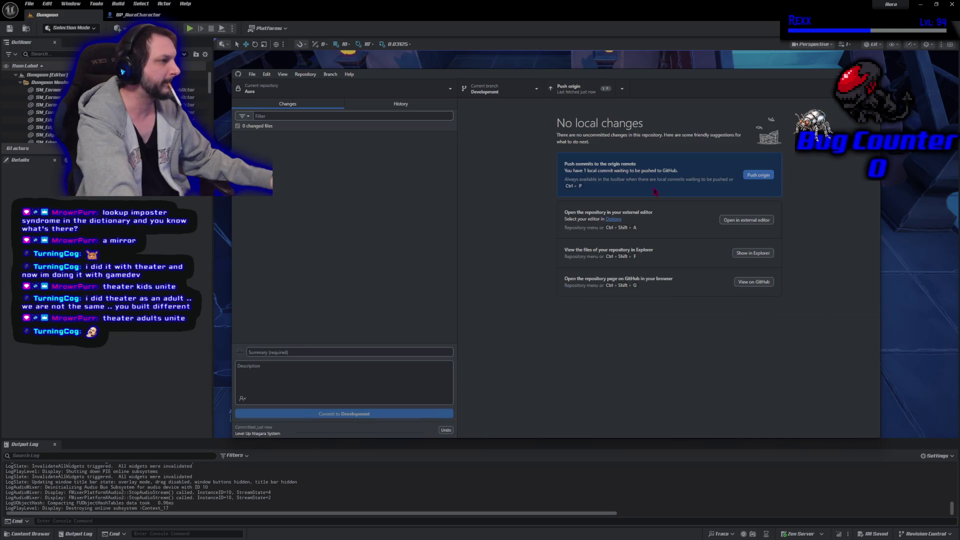
pyautogui.click(745, 178)
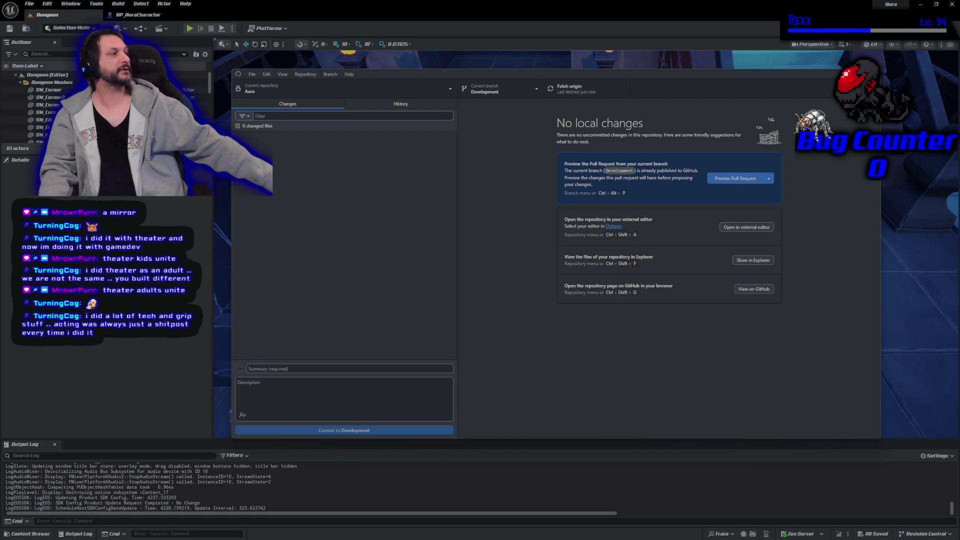
# - Switch from GitHub Desktop back to the Unreal Editor's Dungeon level
pyautogui.hotkey('alt', 'Tab')
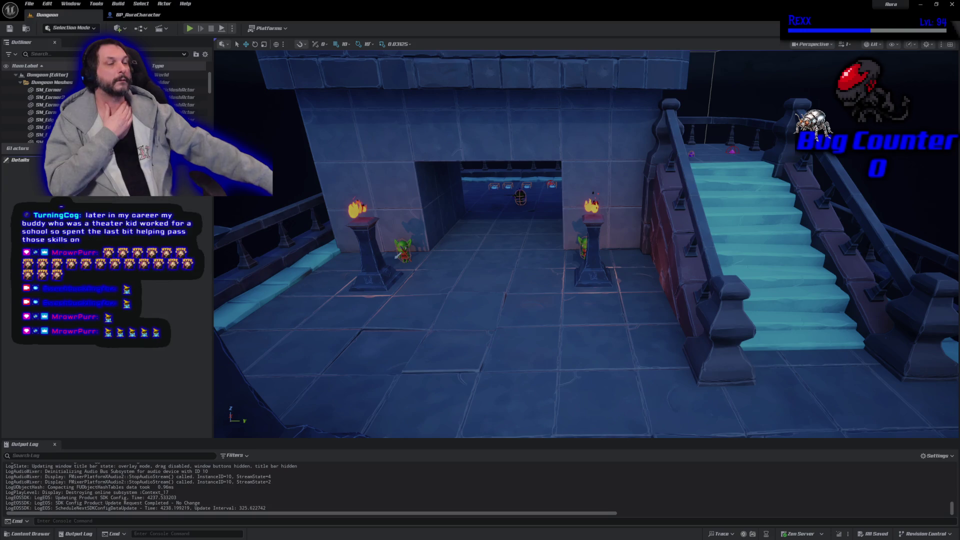
# - Navigate the content browser to the UI > Overlay > SubWidget folder
pyautogui.hotkey('ctrl', 'space')
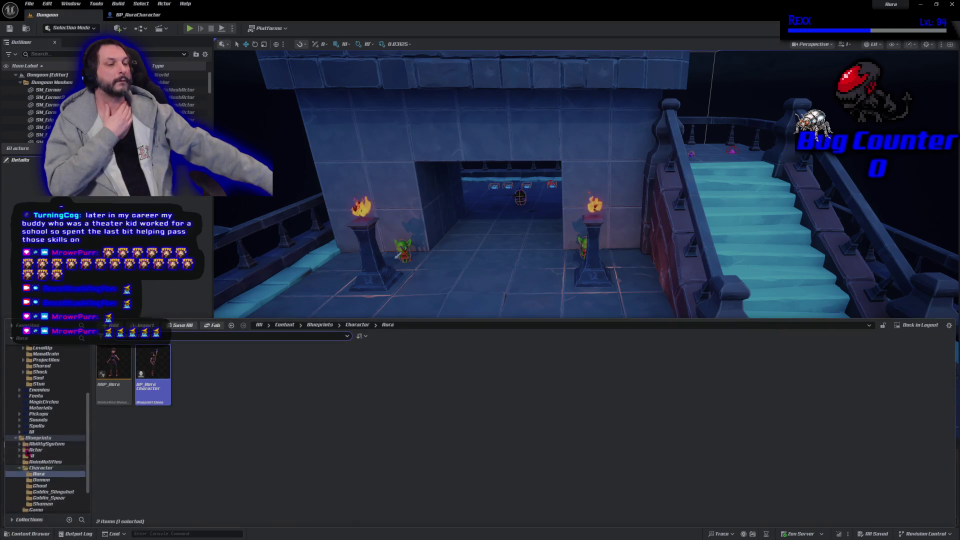
pyautogui.scroll(-3, 44, 482)
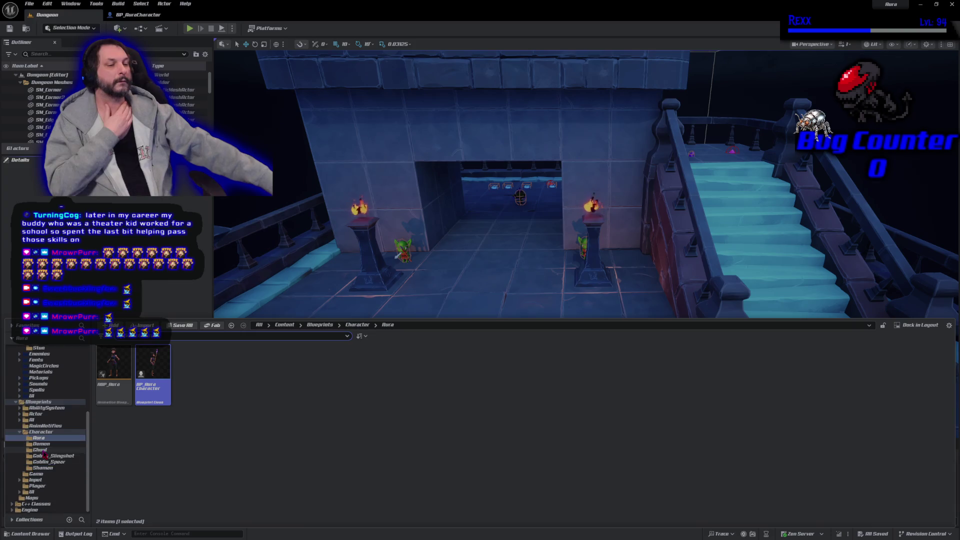
pyautogui.click(42, 493)
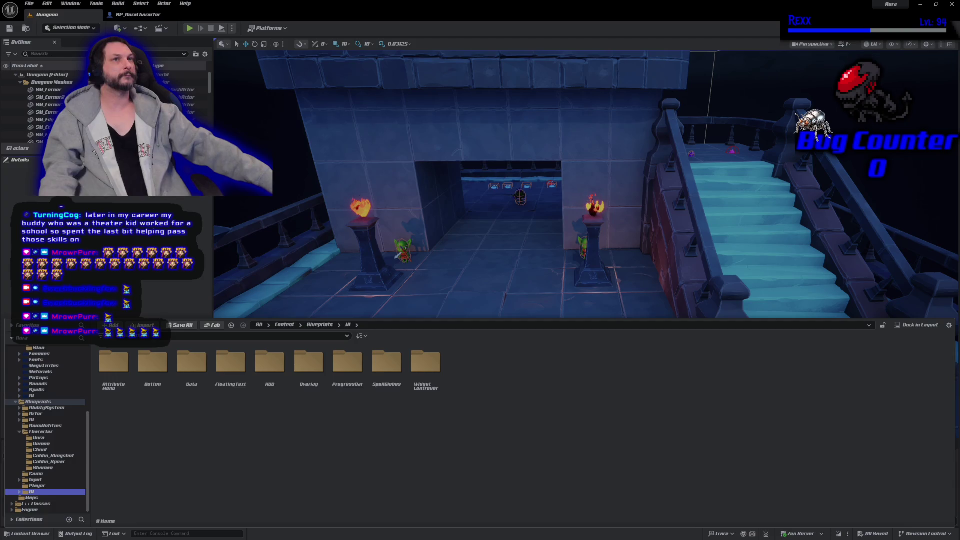
pyautogui.doubleClick(309, 361)
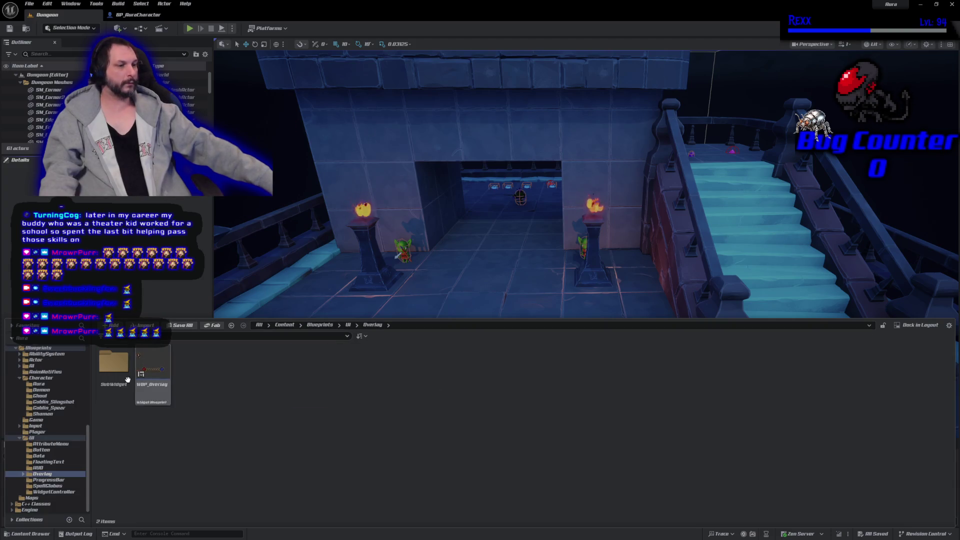
pyautogui.doubleClick(115, 364)
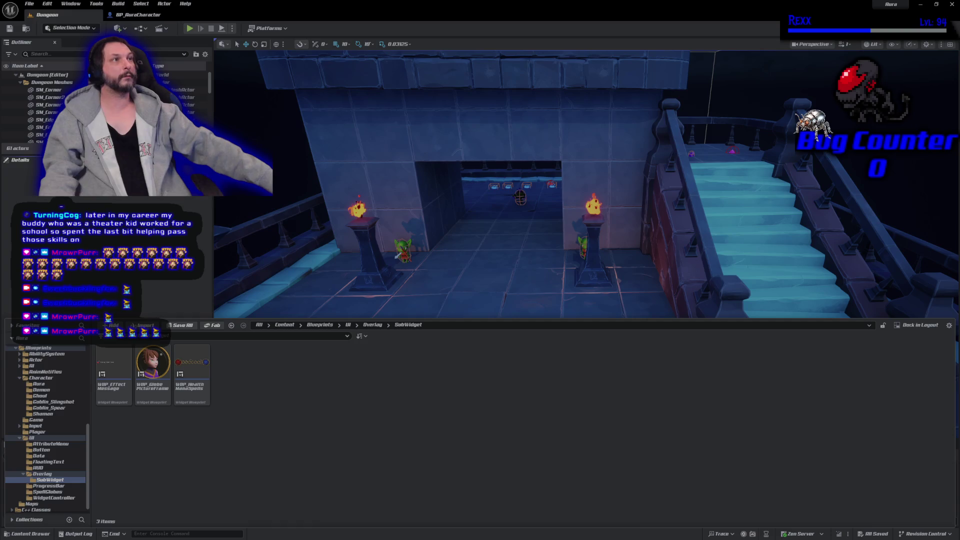
# - Create an AuraUserWidget-based widget blueprint named WBP_LevelUpMessage and open it
pyautogui.rightClick(325, 412)
pyautogui.moveTo(368, 394)
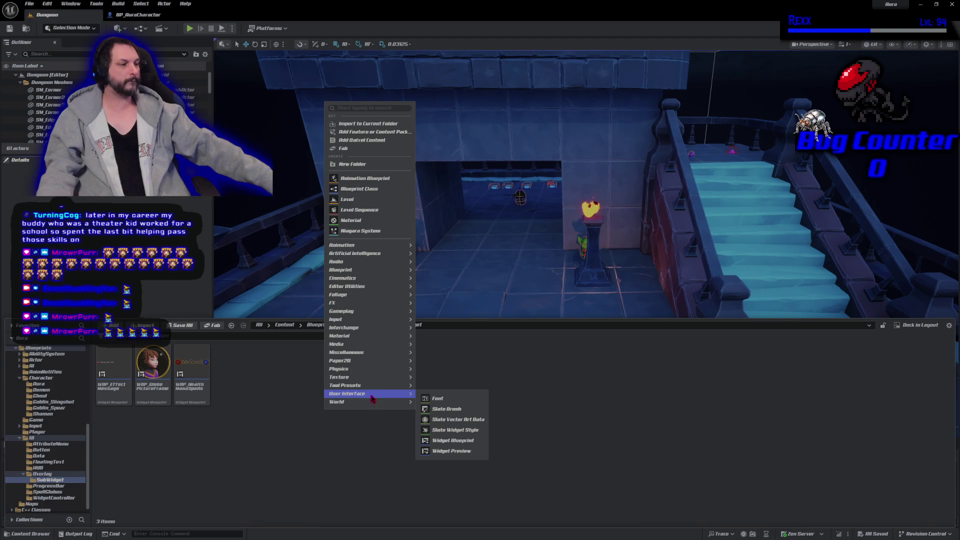
pyautogui.click(455, 442)
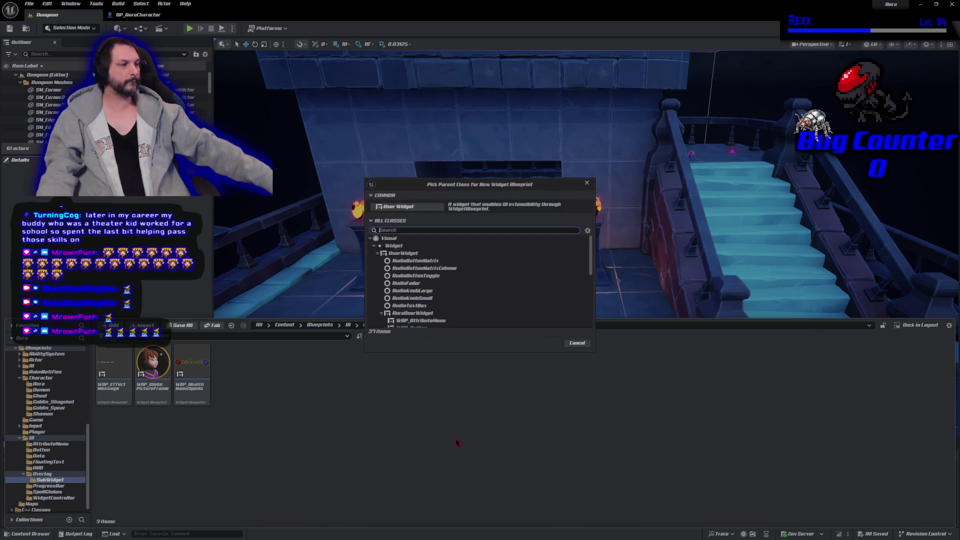
pyautogui.click(413, 314)
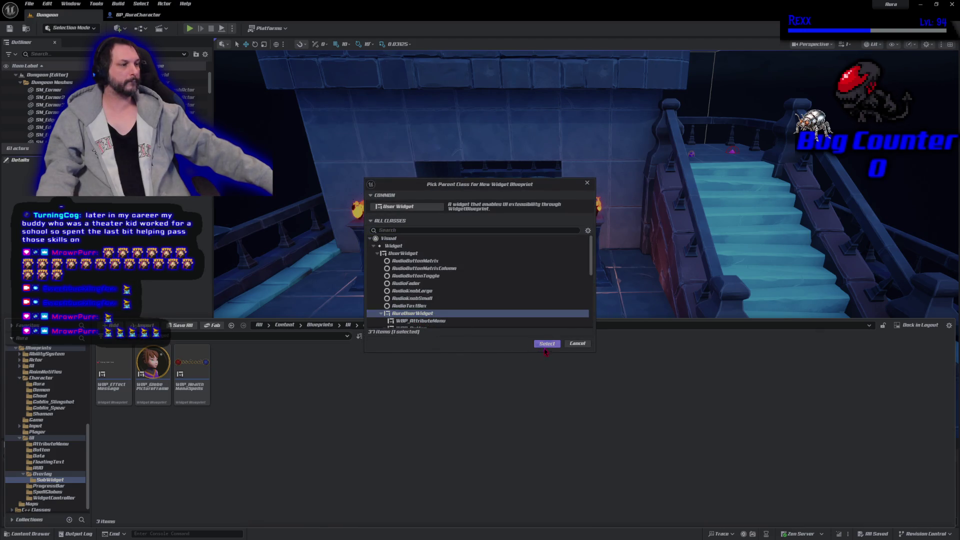
pyautogui.click(547, 343)
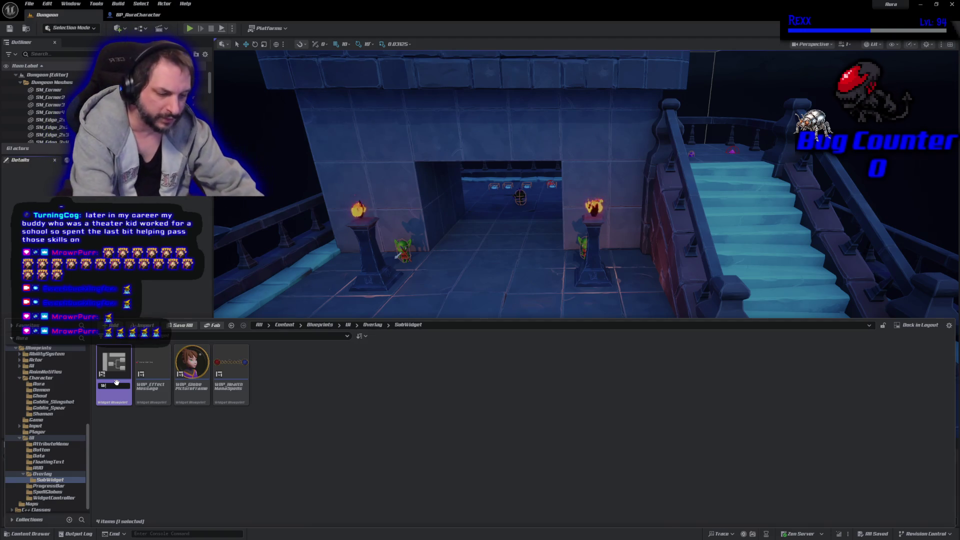
pyautogui.write('WBP_Level')
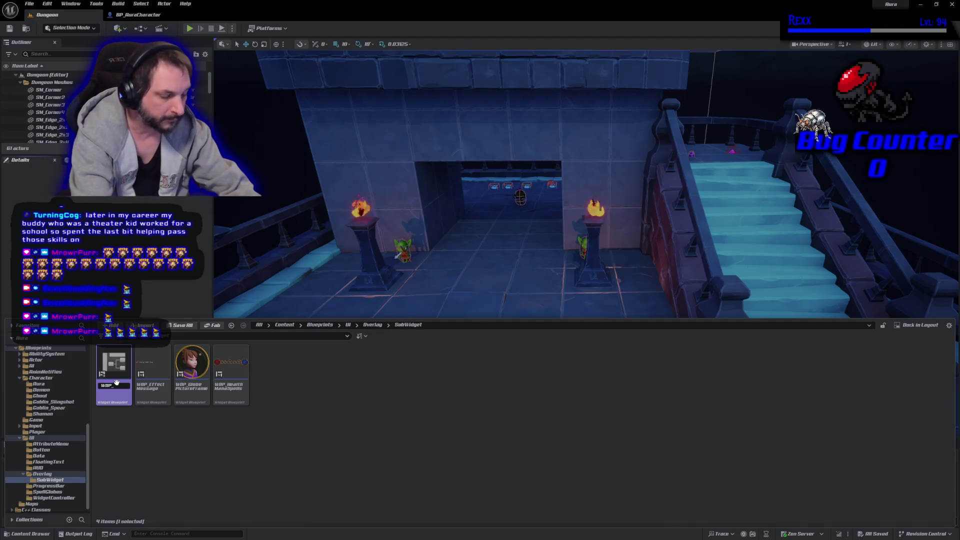
pyautogui.write('UpMessag')
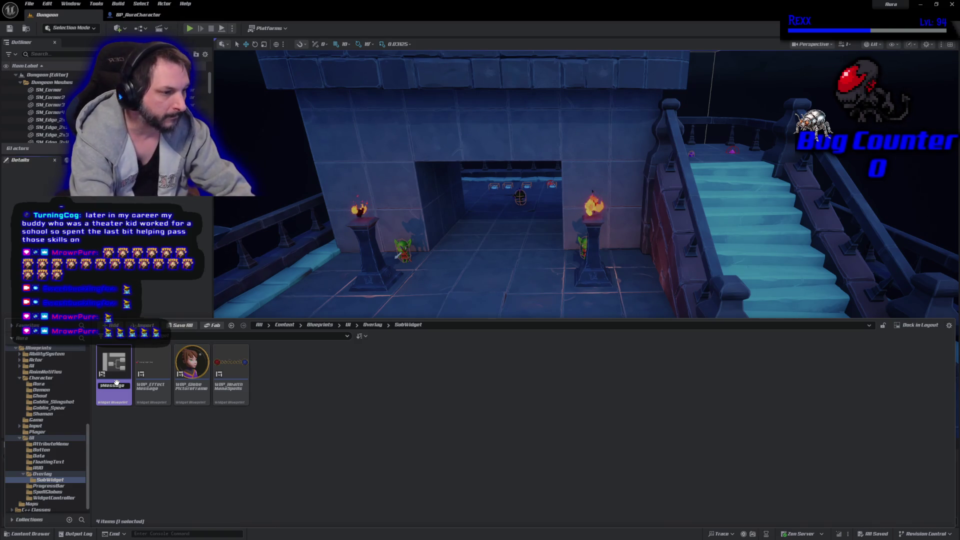
pyautogui.write('e')
pyautogui.press('Return')
pyautogui.press('Return')
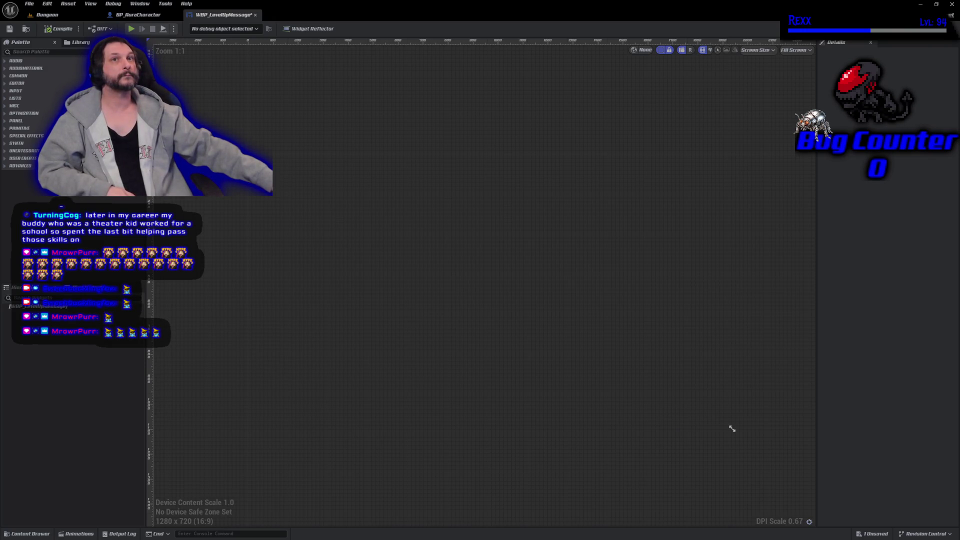
# - Find 'overlay' in the Palette, drop an Overlay panel onto the widget root, then clear the search
pyautogui.click(78, 52)
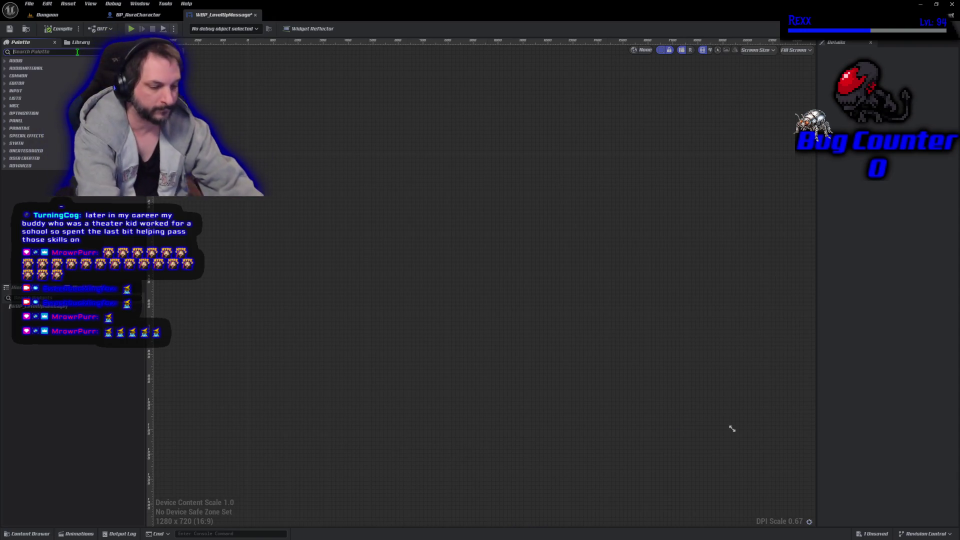
pyautogui.write('overlay')
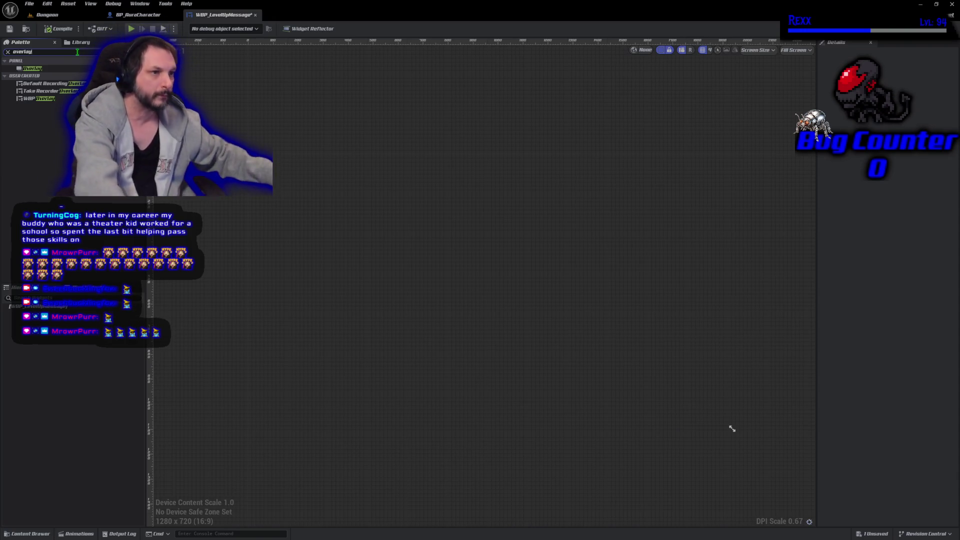
pyautogui.click(40, 60)
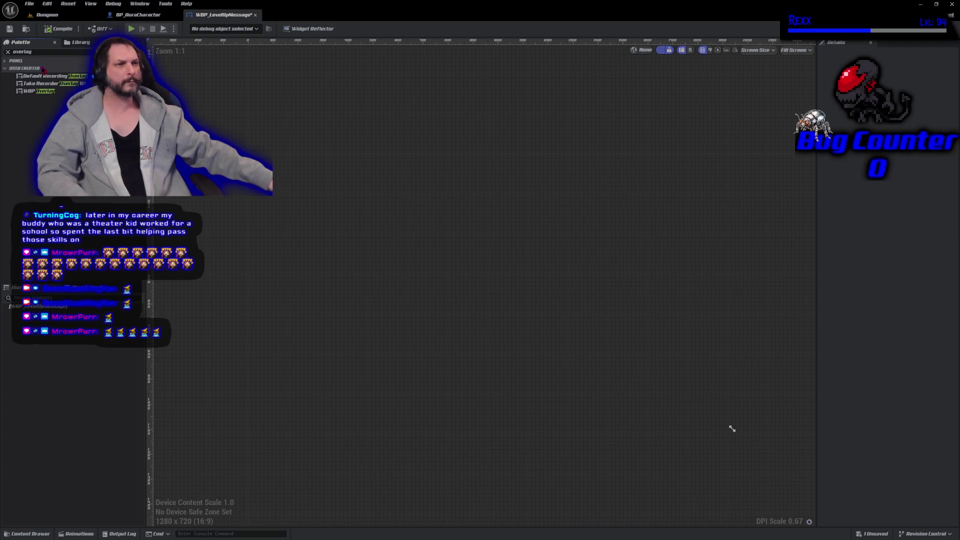
pyautogui.click(40, 61)
pyautogui.moveTo(32, 68); pyautogui.dragTo(60, 306)
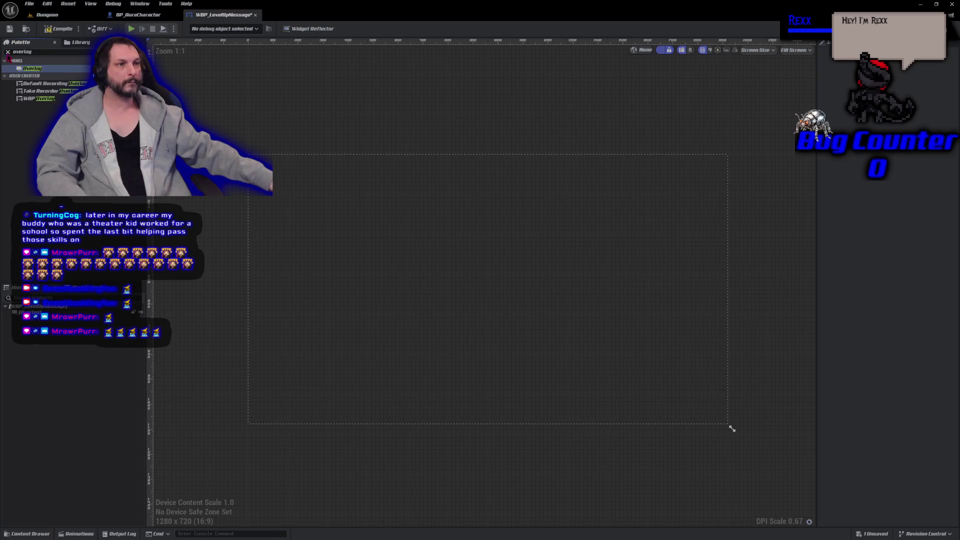
pyautogui.click(7, 52)
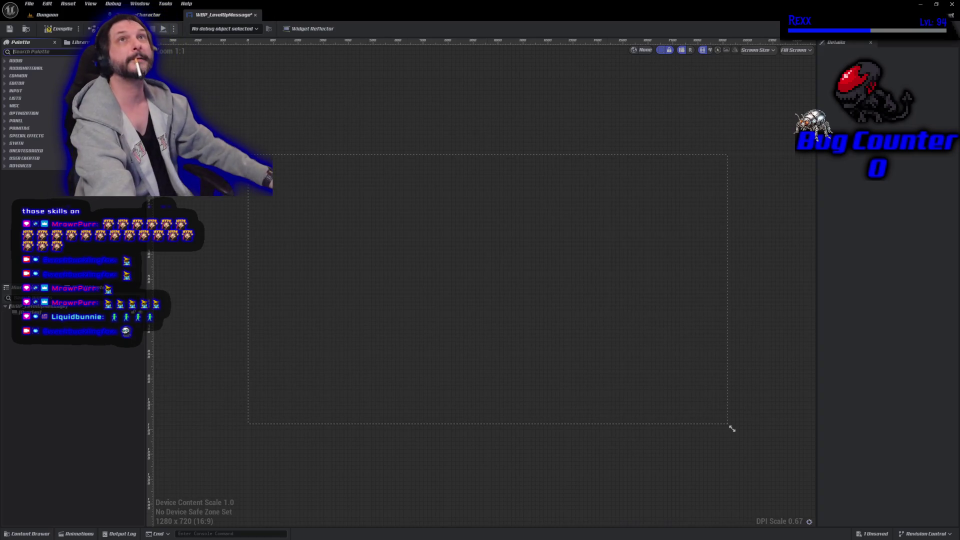
pyautogui.click(45, 51)
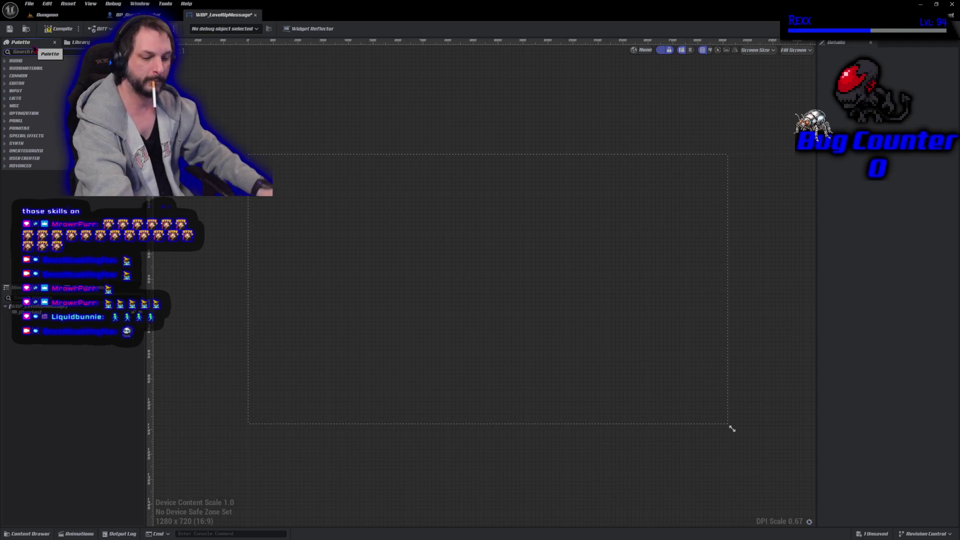
pyautogui.write('wrap box')
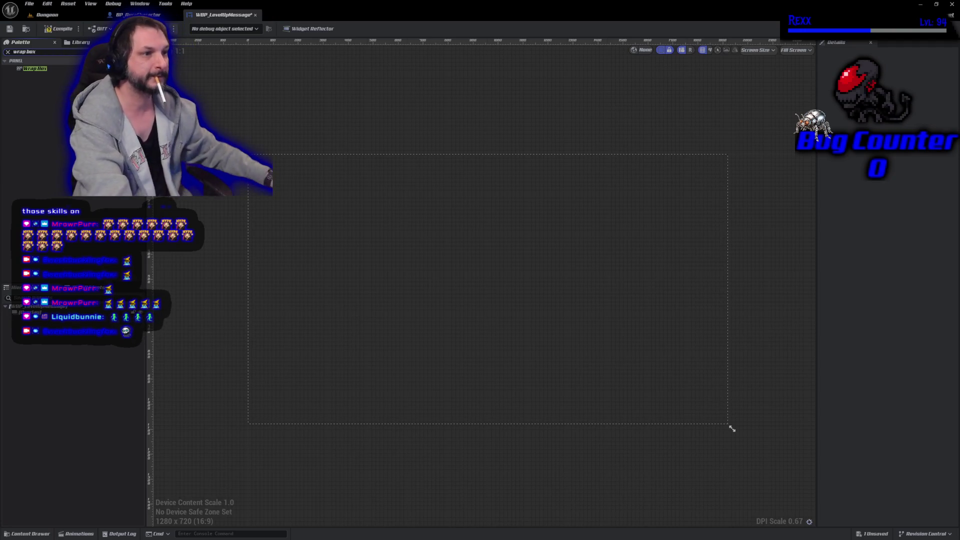
pyautogui.click(40, 69)
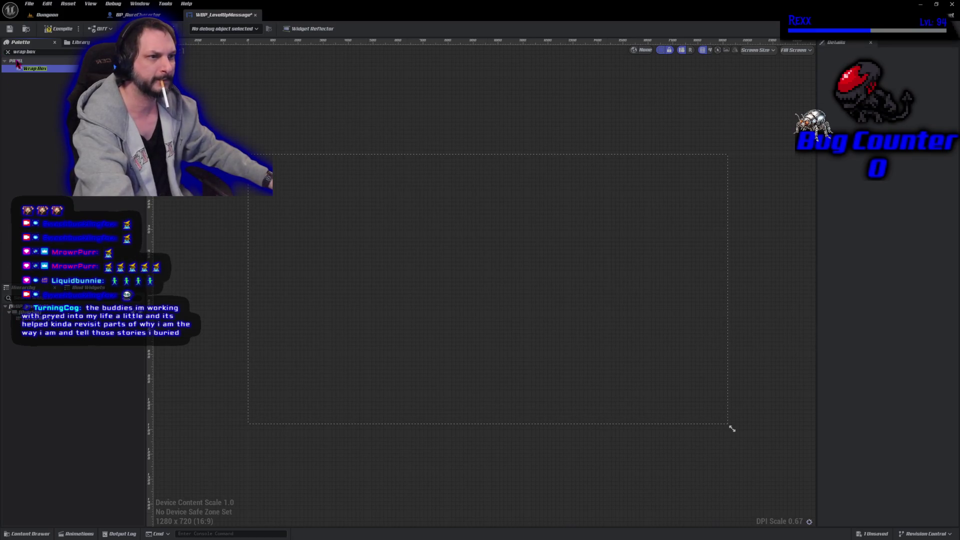
pyautogui.click(8, 52)
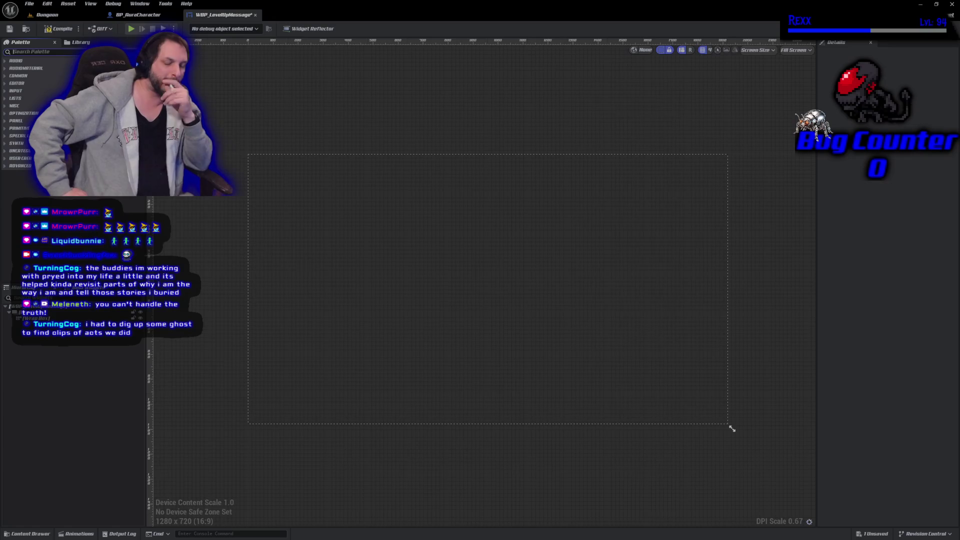
# - Resize the WBP_LevelUpMessage canvas larger, then find Spacer in the Palette and drop it into the Hierarchy
pyautogui.moveTo(732, 429)
pyautogui.mouseDown()
pyautogui.moveTo(464, 379)
pyautogui.moveTo(440, 356)
pyautogui.mouseUp()
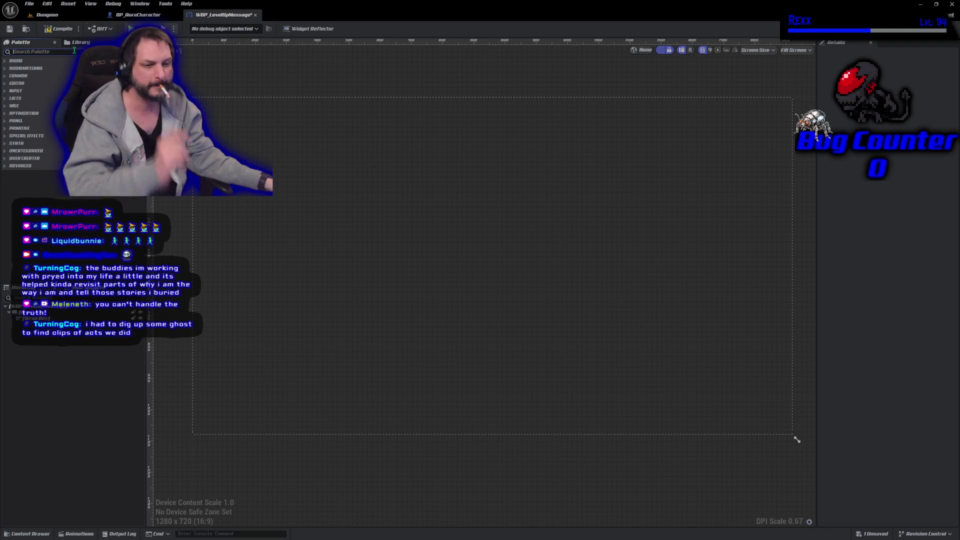
pyautogui.write('a')
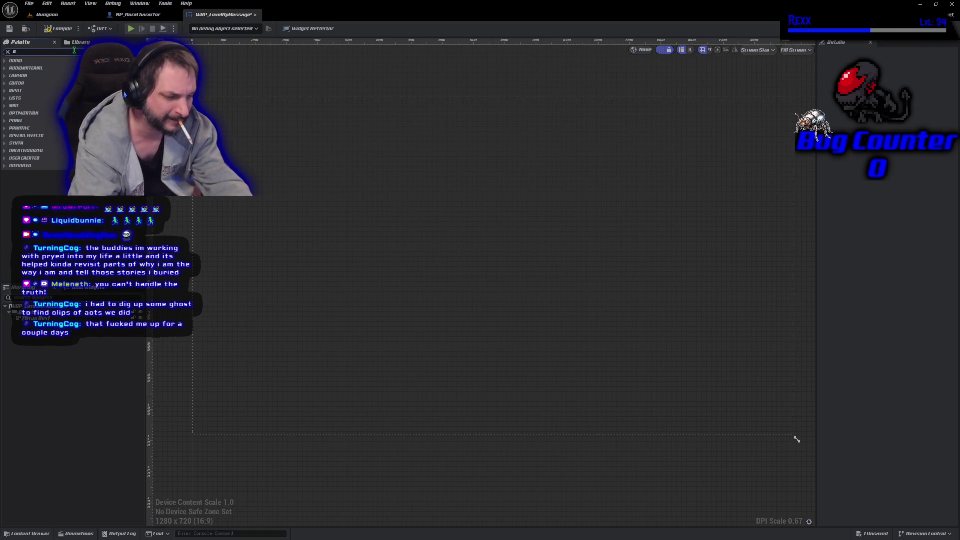
pyautogui.write('pacer')
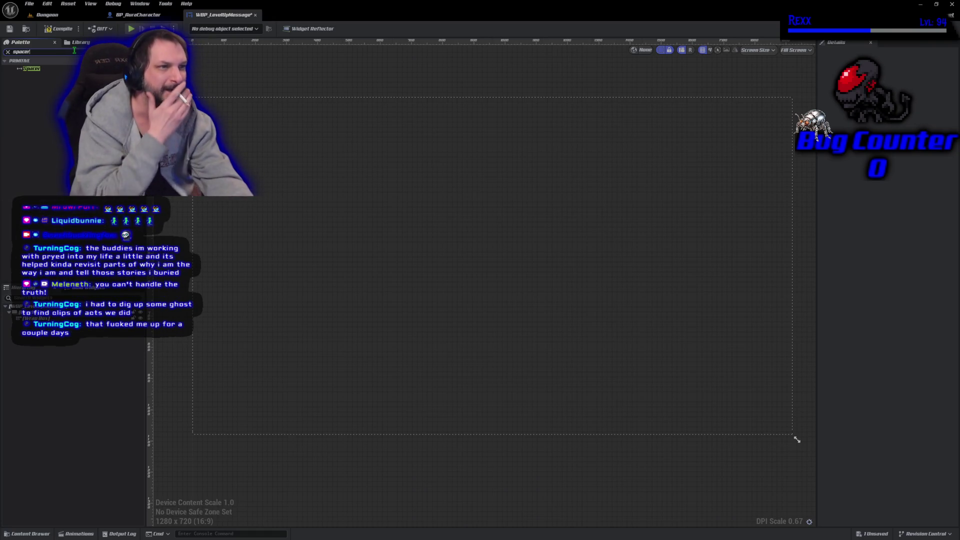
pyautogui.moveTo(45, 73)
pyautogui.mouseDown()
pyautogui.moveTo(88, 299)
pyautogui.moveTo(63, 330)
pyautogui.moveTo(62, 321)
pyautogui.mouseUp()
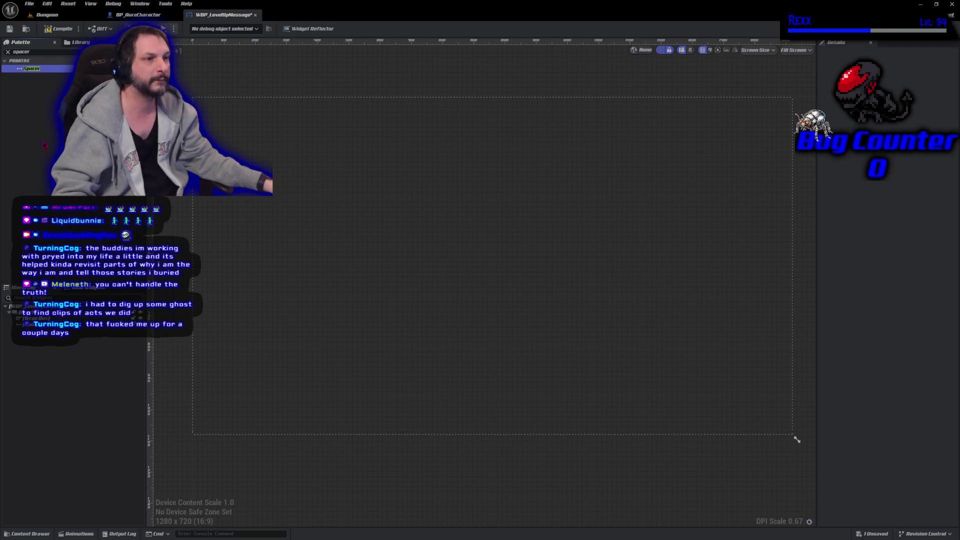
pyautogui.click(7, 51)
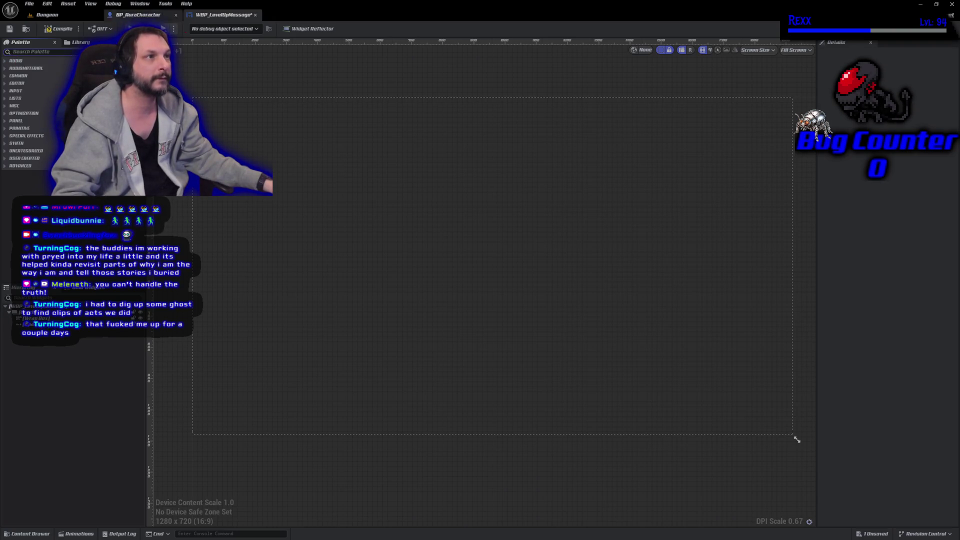
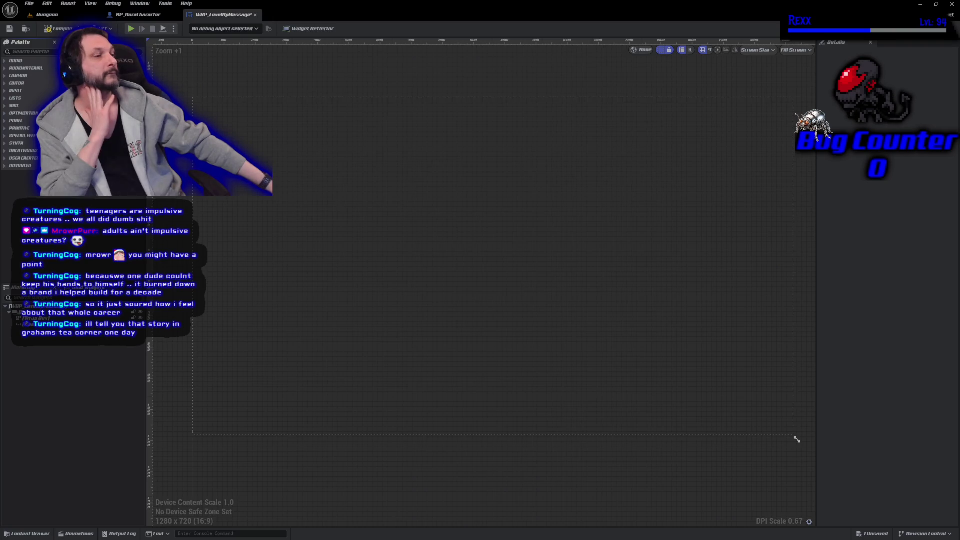
# - Delete the spacer, set the Wrap Box's horizontal alignment to Fill, and reselect the spacer
pyautogui.click(20, 324)
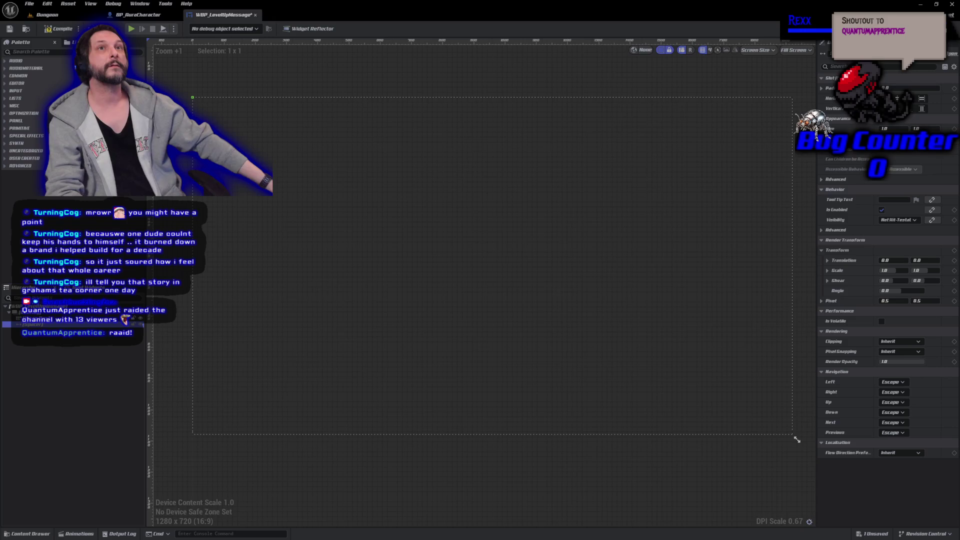
pyautogui.press('Delete')
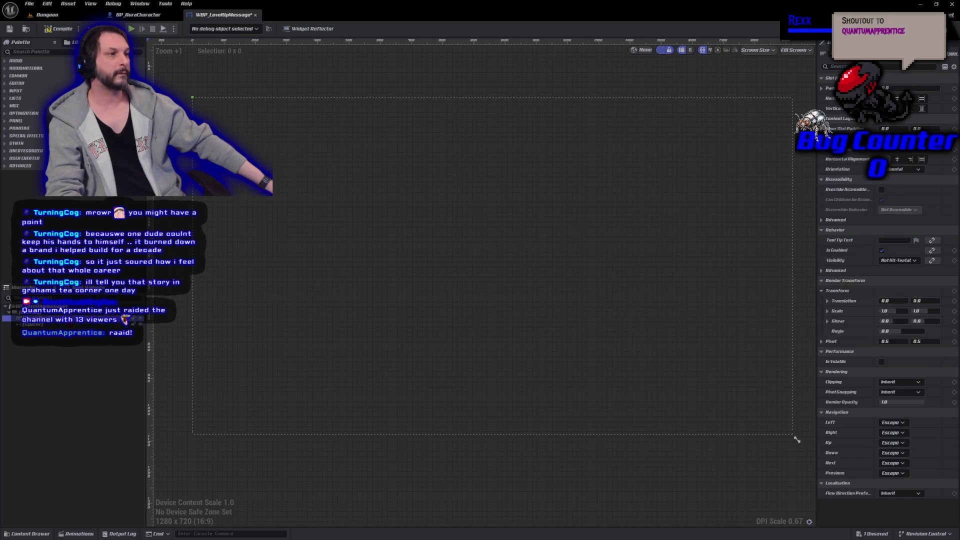
pyautogui.click(923, 100)
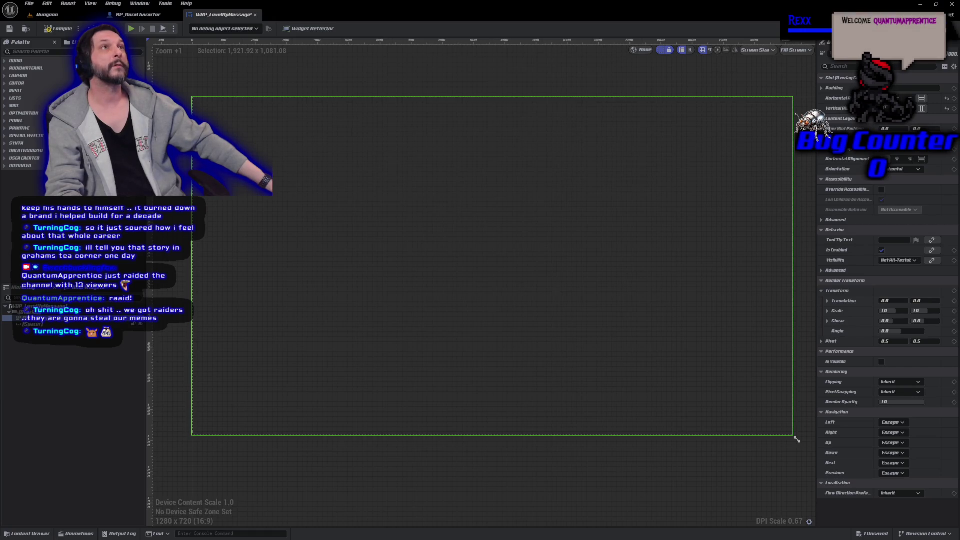
pyautogui.click(30, 324)
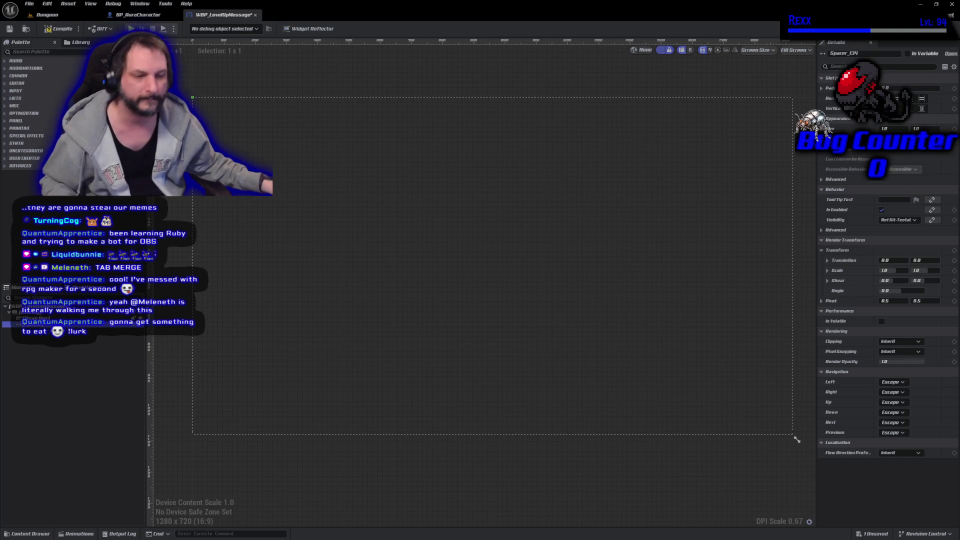
# - Set the spacer's Size X to 1900 and drag a Text widget from the Palette into the hierarchy
pyautogui.scroll(1, 206, 48)
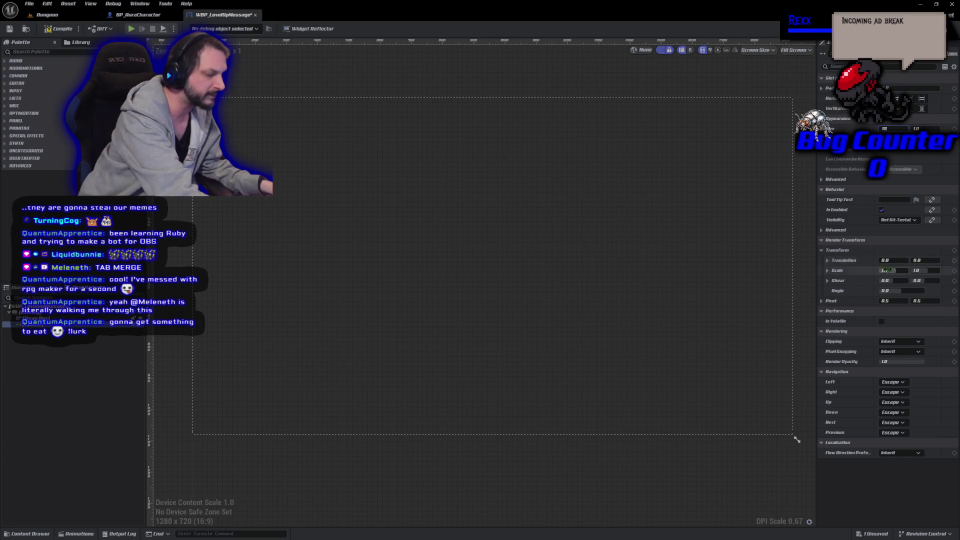
pyautogui.write('00')
pyautogui.press('Return')
pyautogui.click(30, 51)
pyautogui.write('text')
pyautogui.moveTo(29, 76); pyautogui.dragTo(257, 102)
# - Scroll through the text block's Details and collapse the colour and opacity settings
pyautogui.scroll(-10, 845, 368)
pyautogui.scroll(-9, 845, 367)
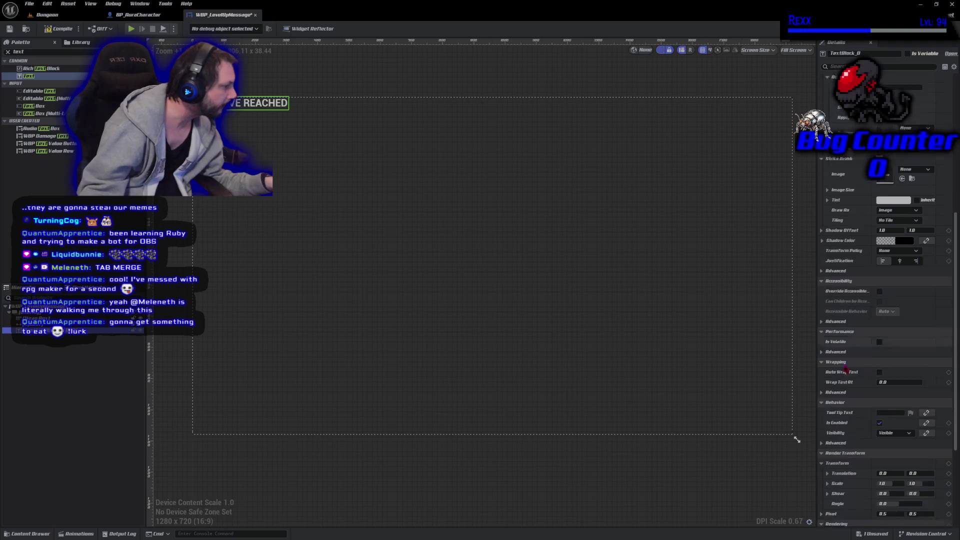
pyautogui.scroll(1, 838, 374)
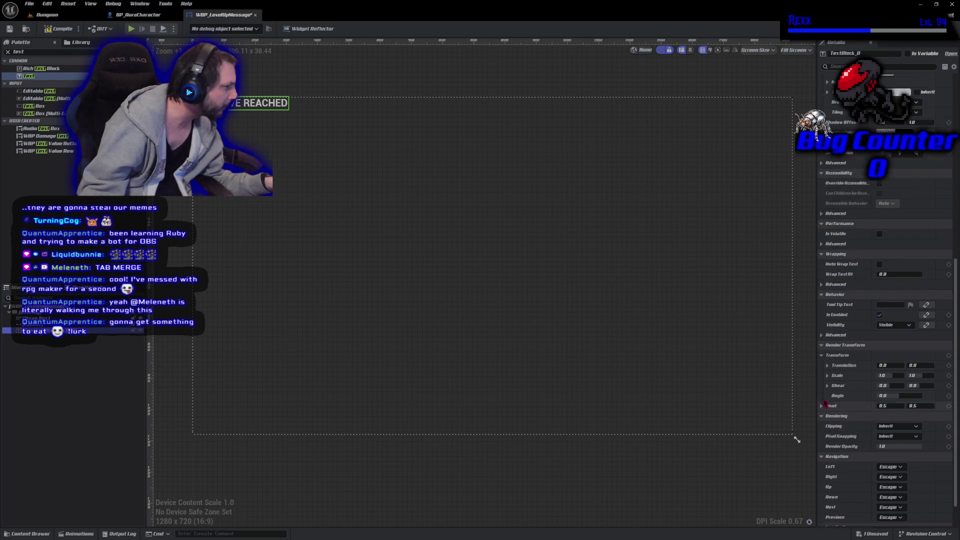
pyautogui.scroll(2, 842, 398)
pyautogui.scroll(8, 842, 398)
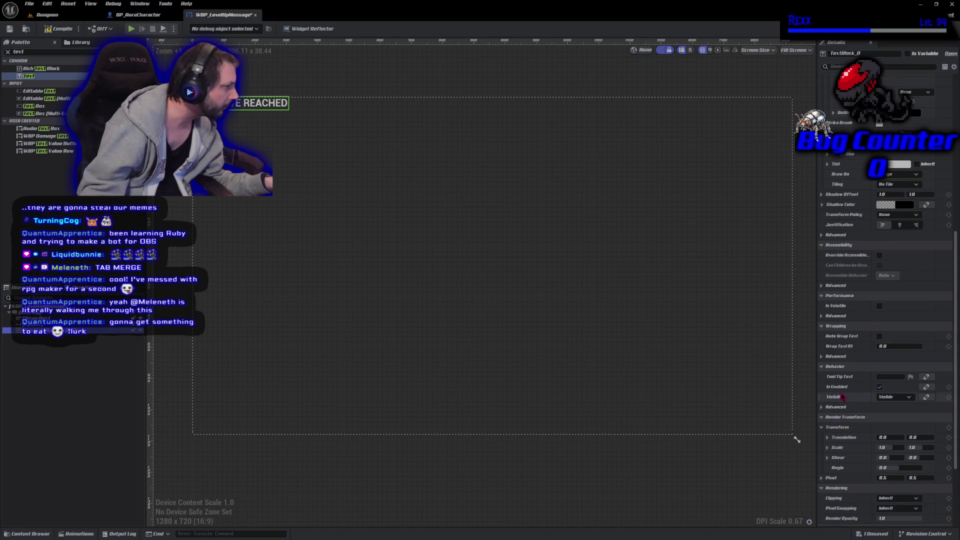
pyautogui.scroll(6, 842, 397)
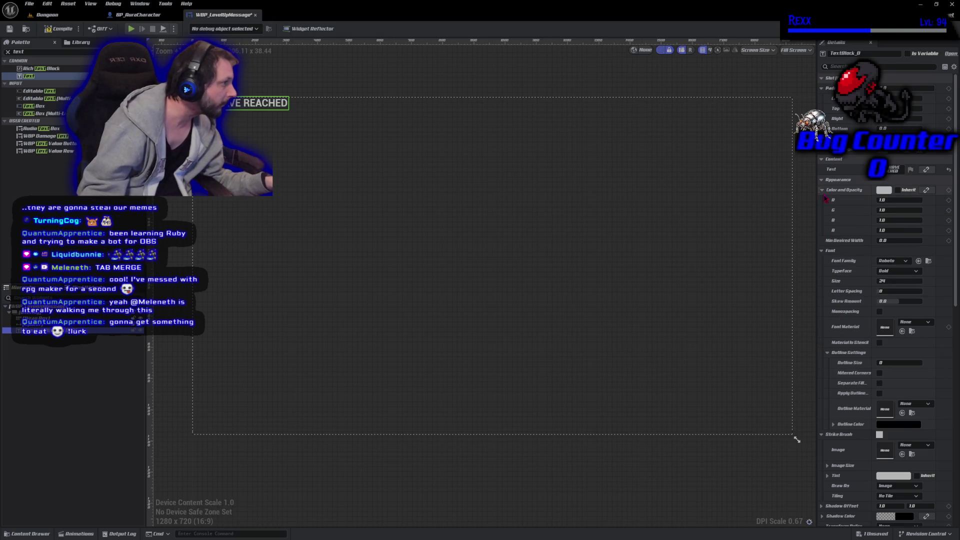
pyautogui.click(822, 190)
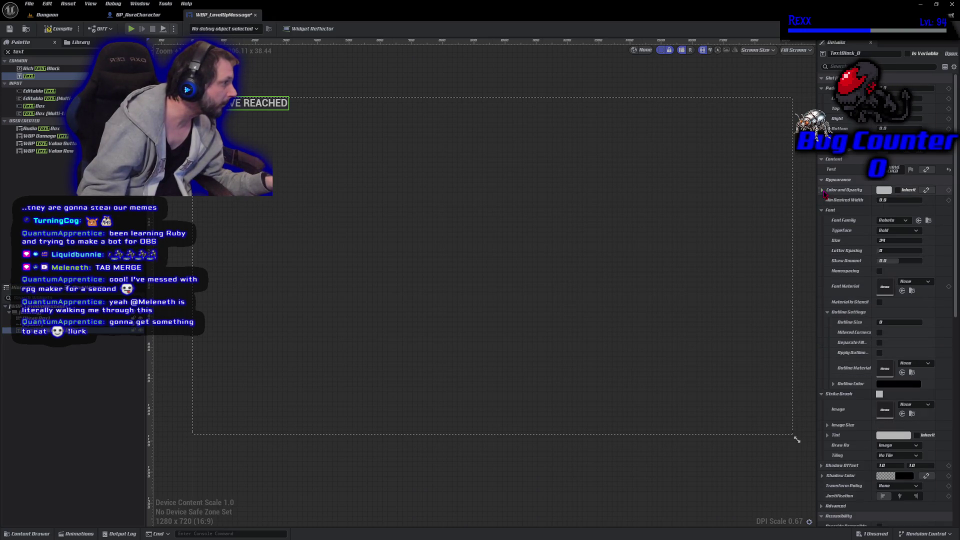
pyautogui.click(815, 182)
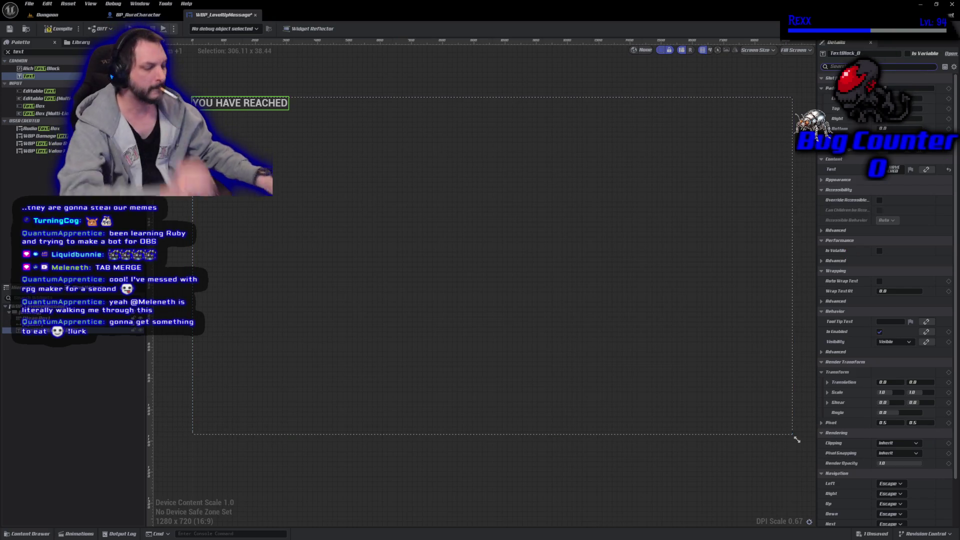
# - Search the properties for 'fill' and reveal the advanced Wrapping options showing Default Wrapping
pyautogui.write('fill')
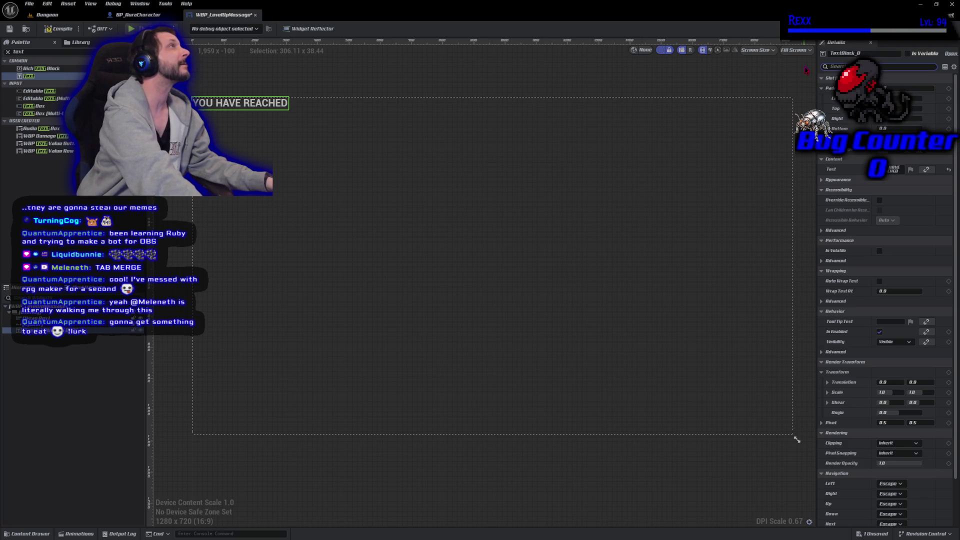
pyautogui.click(830, 67)
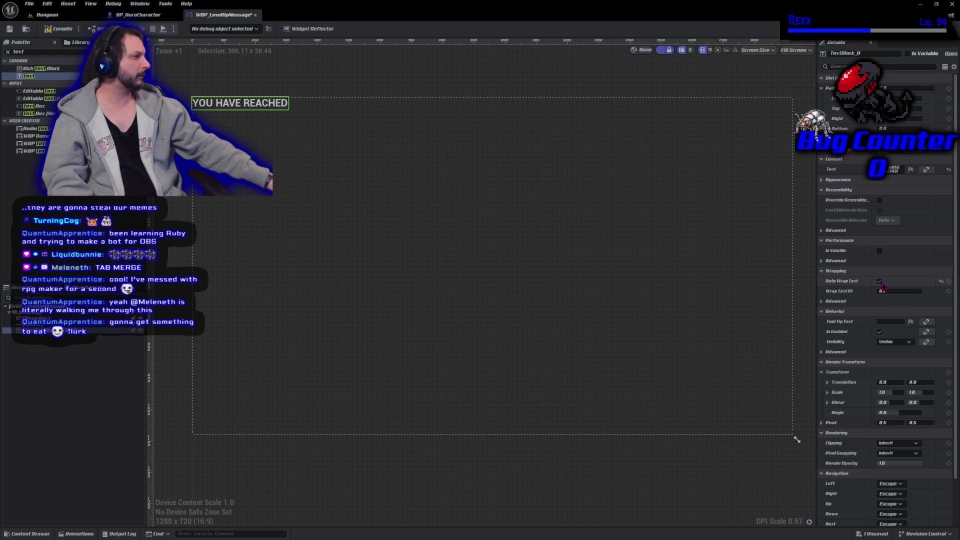
pyautogui.click(823, 303)
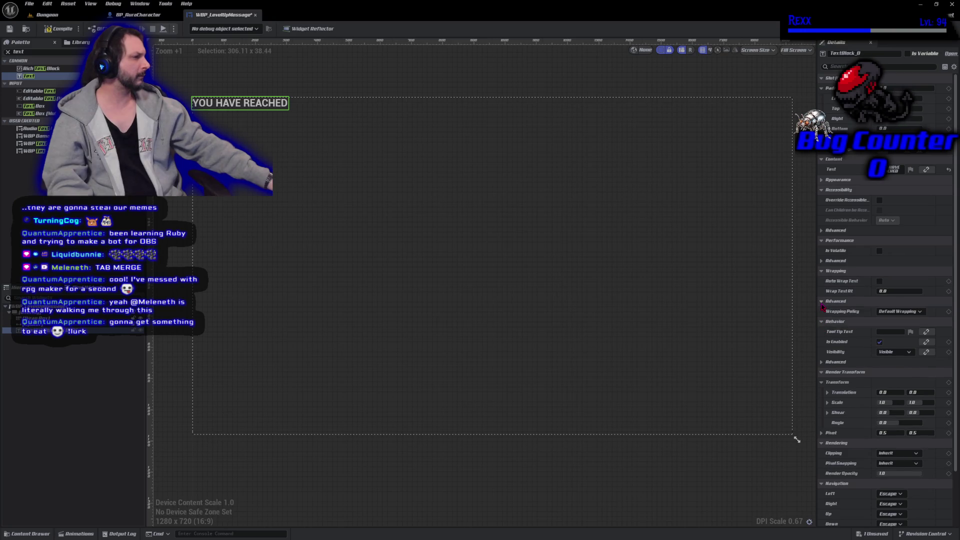
# - Collapse the advanced wrapping rows, search Details for 'Force', then clear the filter
pyautogui.click(822, 305)
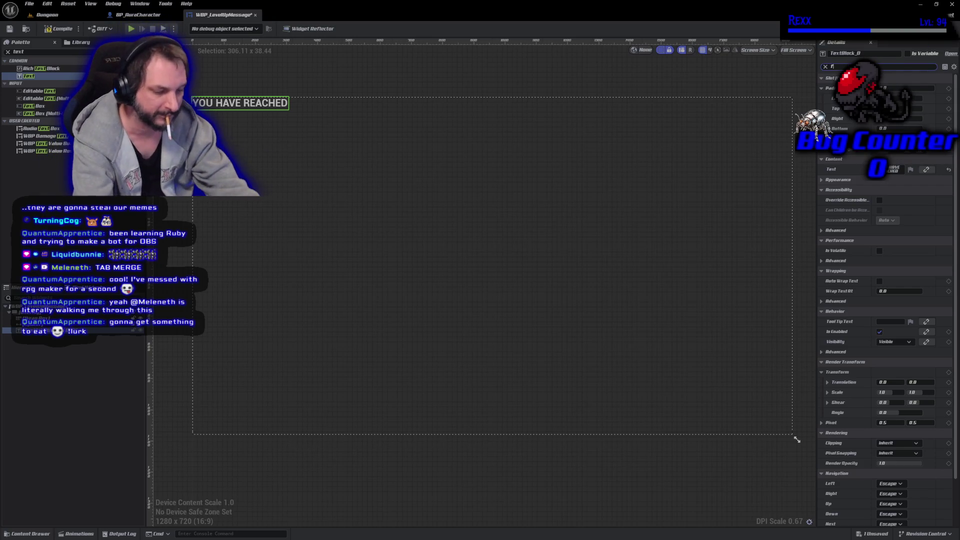
pyautogui.write('Force')
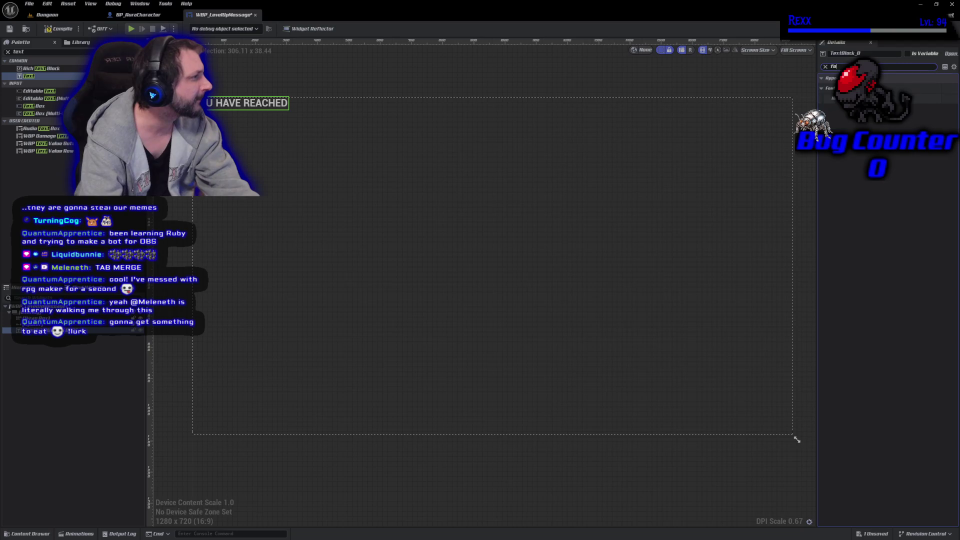
pyautogui.press('BackSpace')
pyautogui.press('BackSpace')
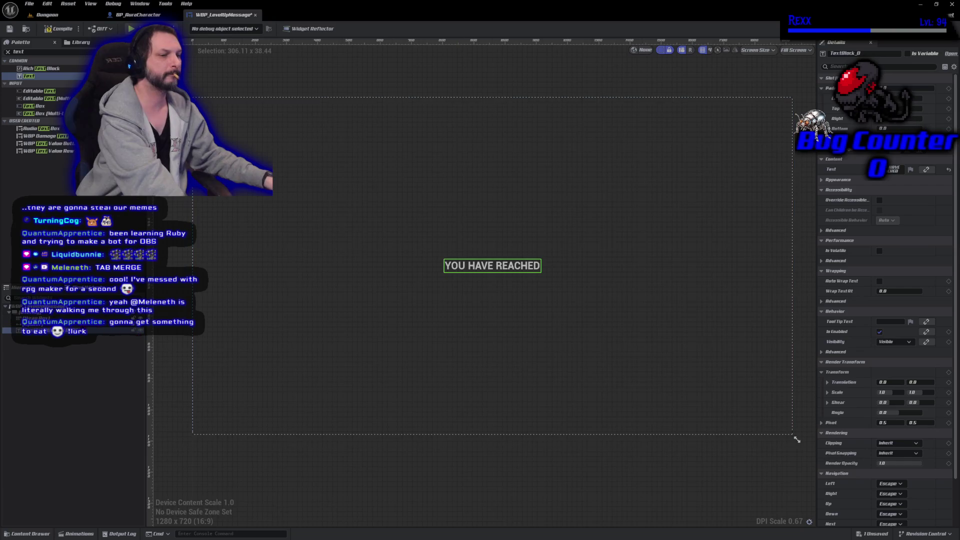
# - Select Spacer_134 to show the 150-unit-tall top spacer's settings in Details
pyautogui.click(30, 324)
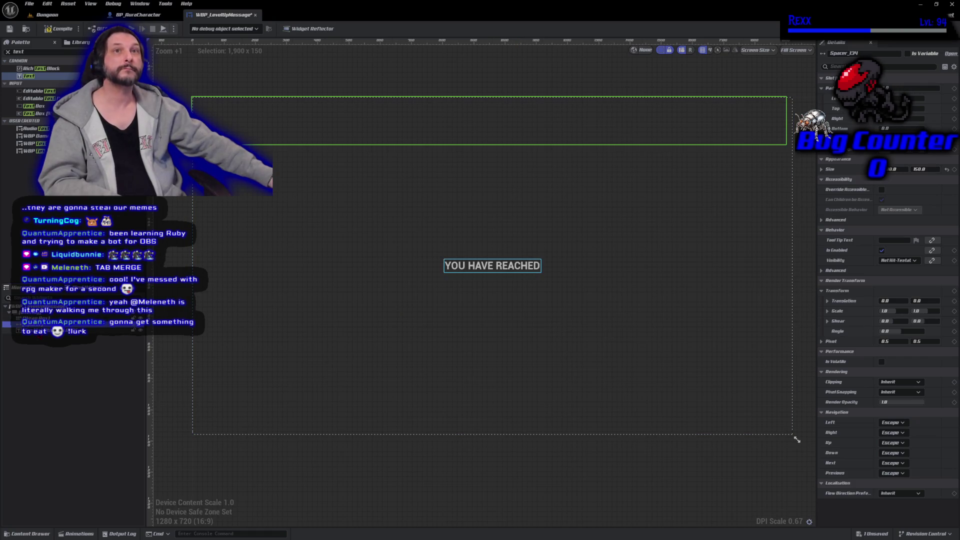
# - Inspect the top spacer's fill settings, then drag a new Text Block into the top spacer area
pyautogui.click(492, 265)
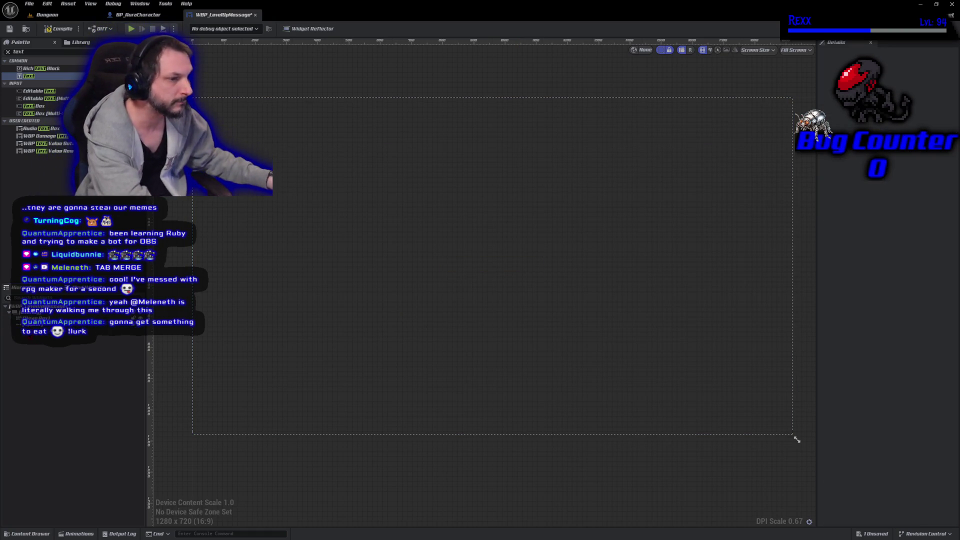
pyautogui.click(235, 120)
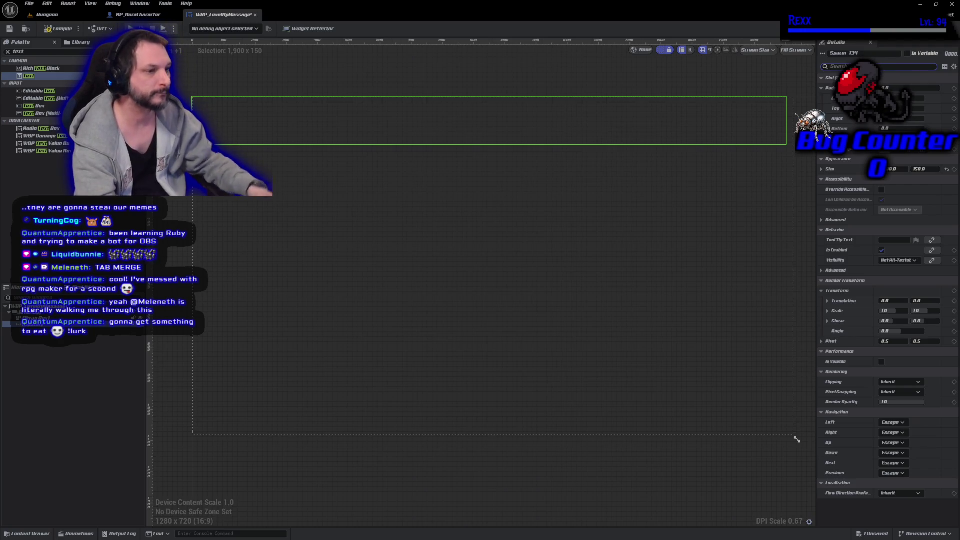
pyautogui.write('fill')
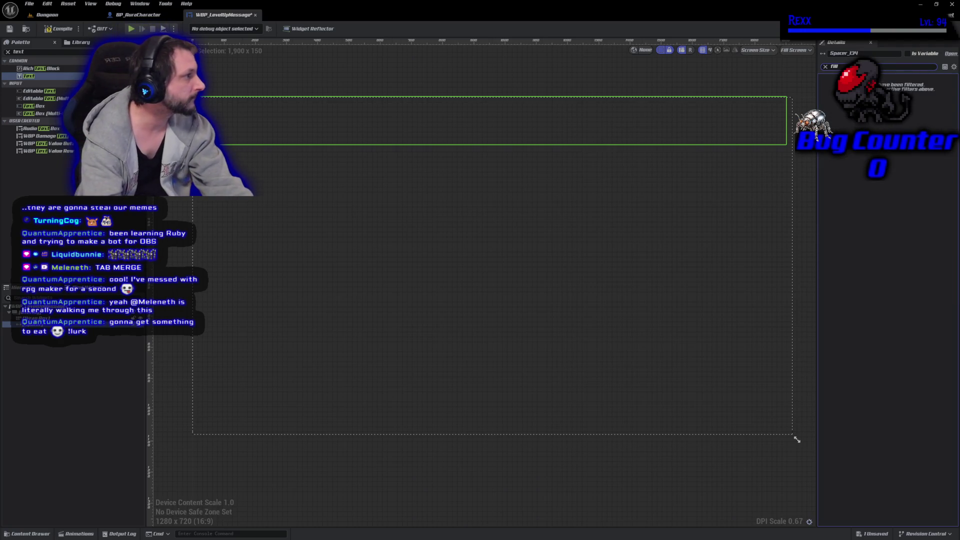
pyautogui.click(826, 67)
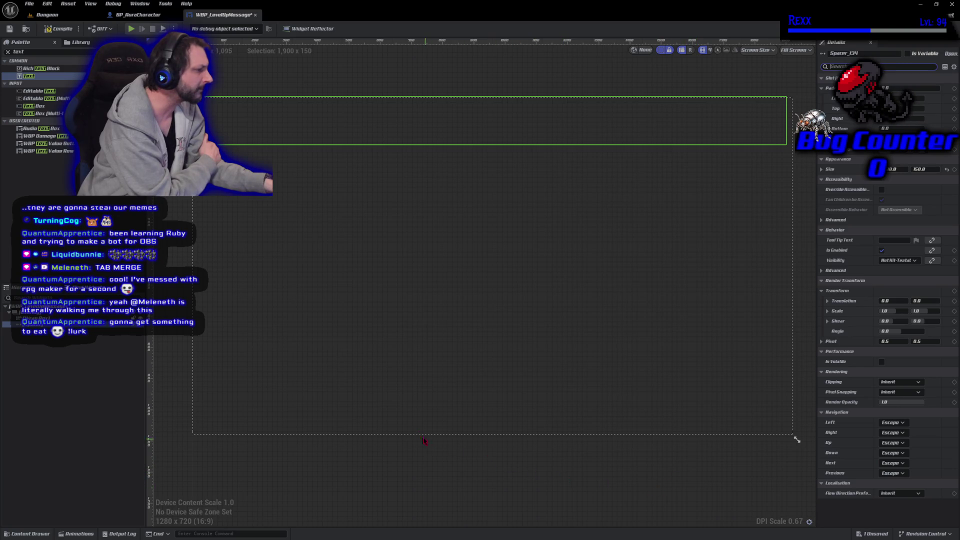
pyautogui.click(37, 76)
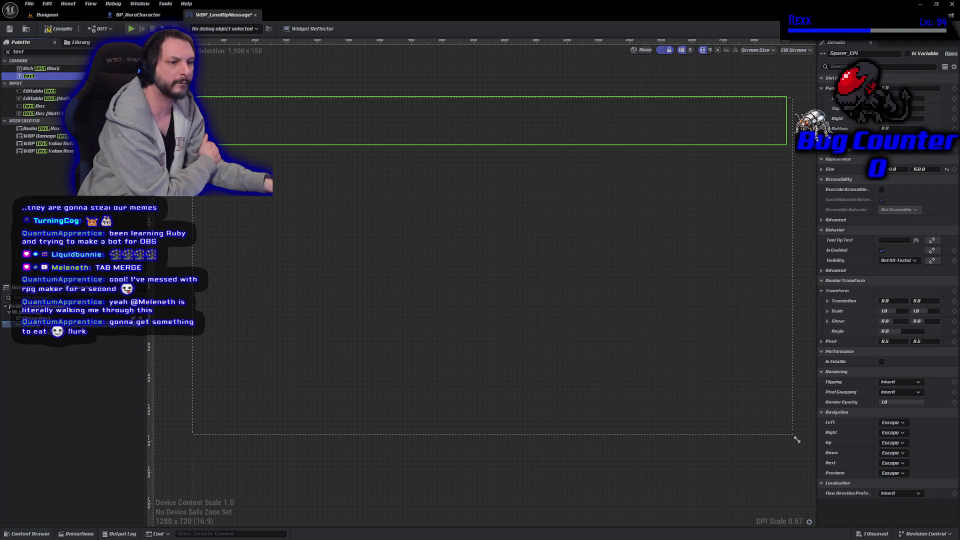
pyautogui.moveTo(30, 324); pyautogui.dragTo(22, 325)
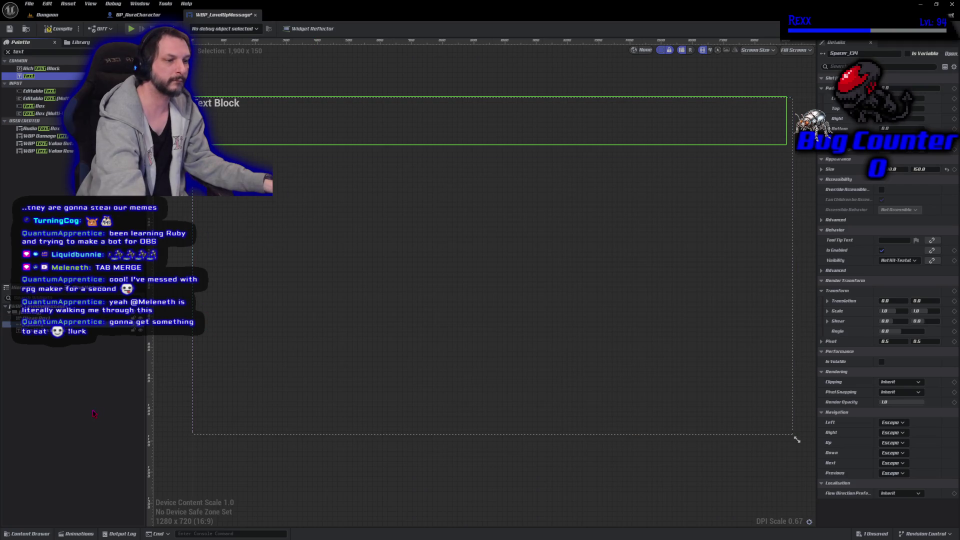
# - Re-drop the Text Block onto the canvas after two undone tries and set its horizontal alignment to Fill
pyautogui.hotkey('ctrl', 'z')
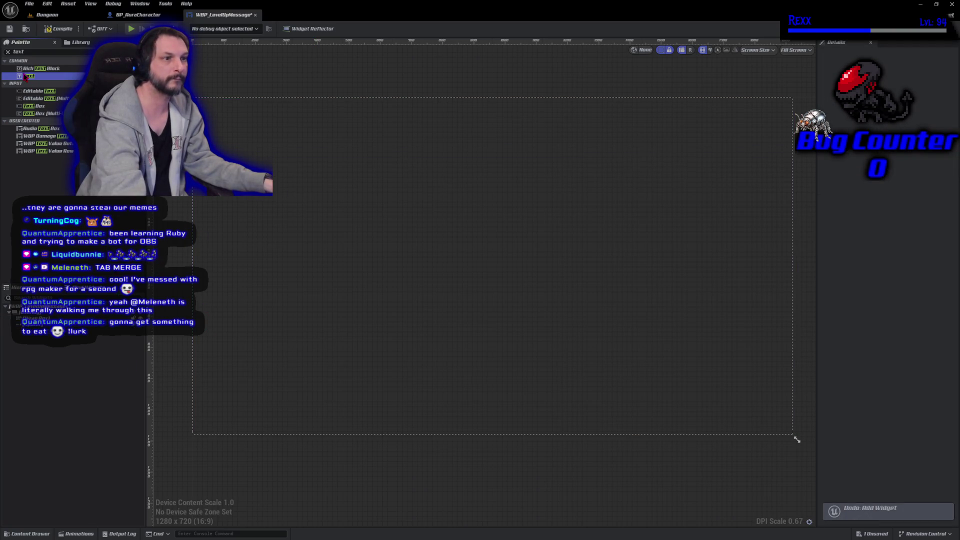
pyautogui.moveTo(25, 76); pyautogui.dragTo(265, 302)
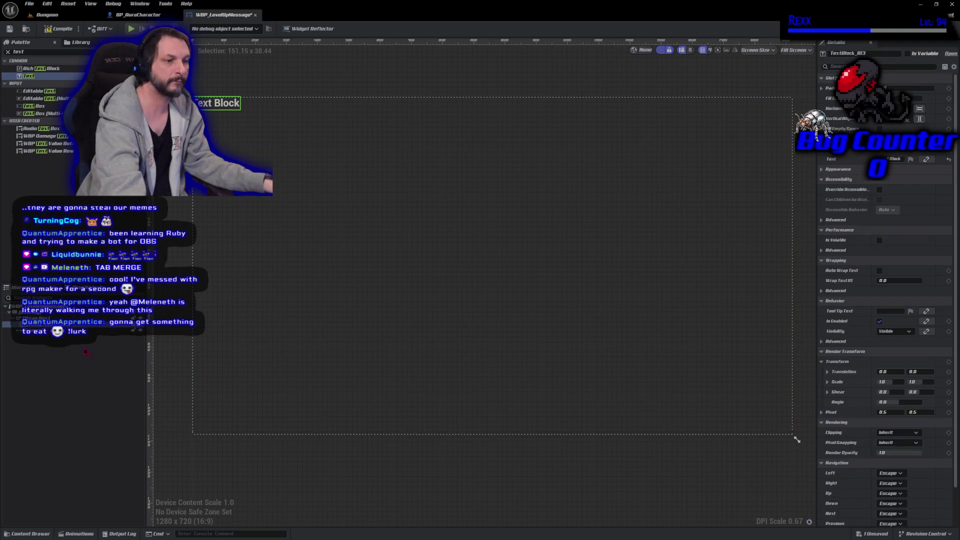
pyautogui.hotkey('ctrl', 'z')
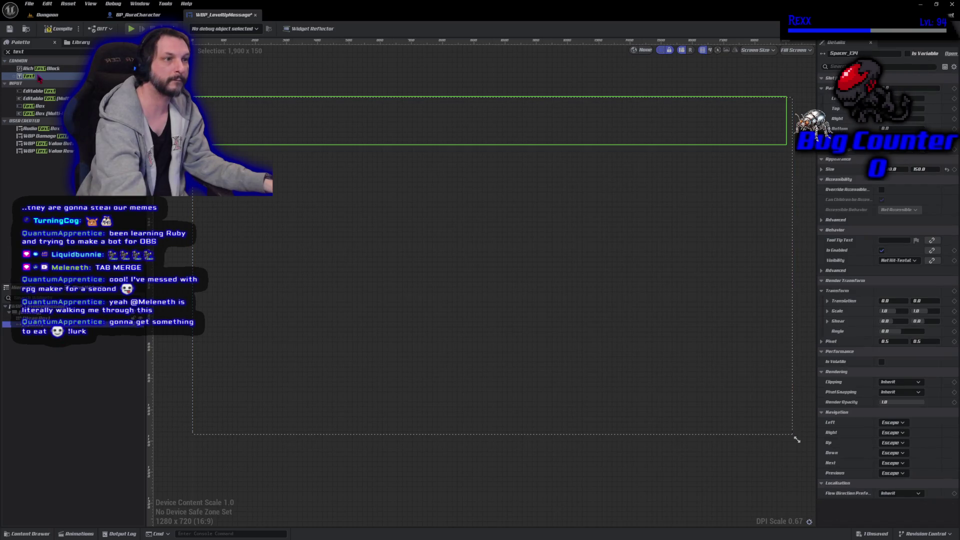
pyautogui.moveTo(28, 76)
pyautogui.mouseDown()
pyautogui.moveTo(317, 303)
pyautogui.moveTo(321, 315)
pyautogui.mouseUp()
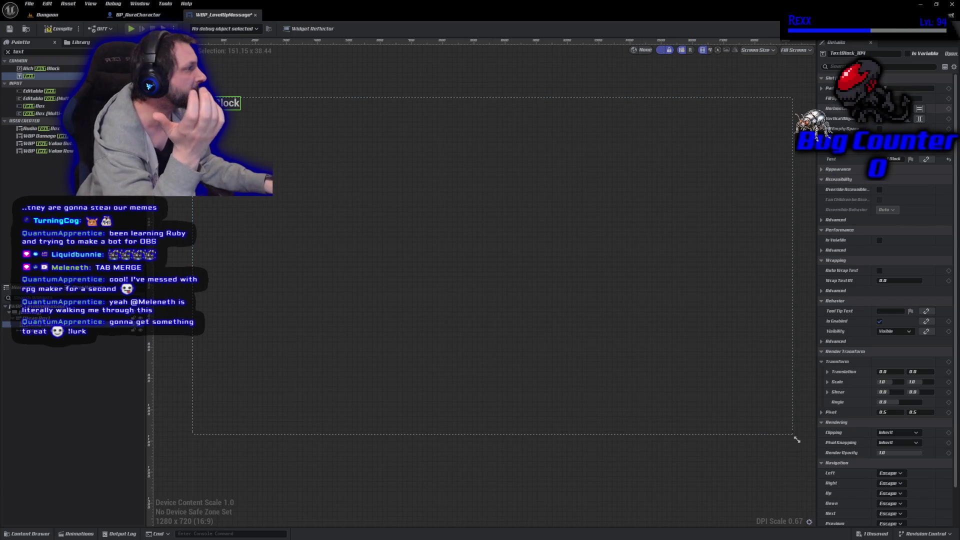
pyautogui.click(920, 108)
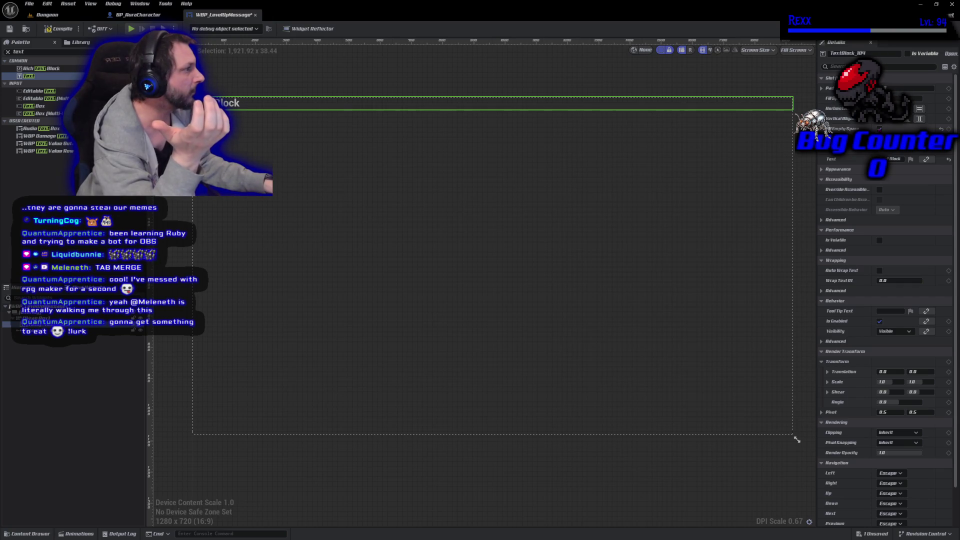
# - Replace the placeholder with 'YOU HAVE REACHED', save the widget, and centre the text block to its content
pyautogui.click(895, 159)
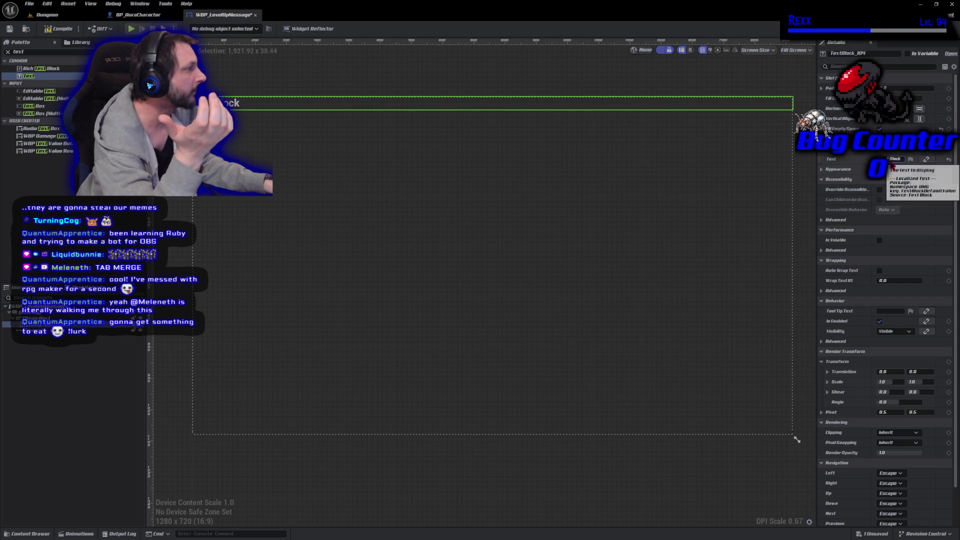
pyautogui.hotkey('ctrl', 'a')
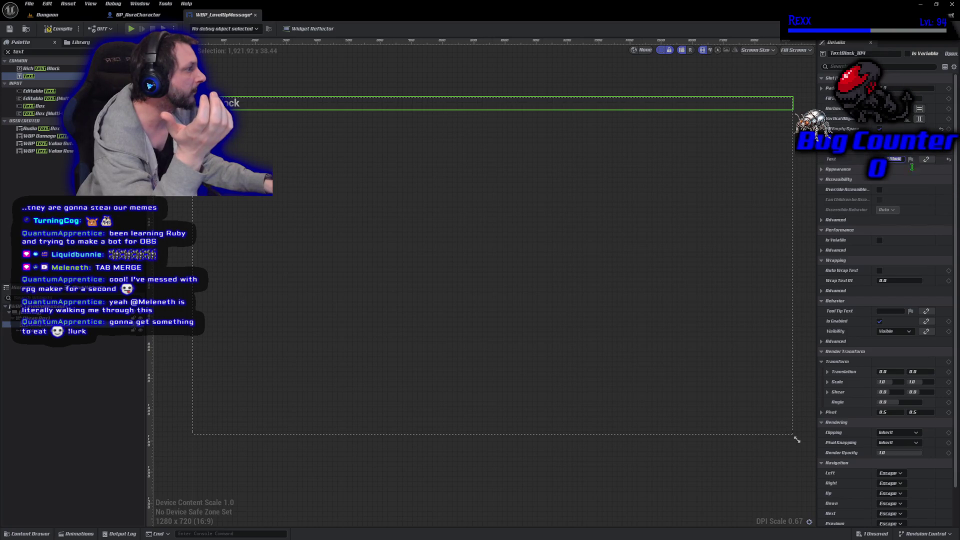
pyautogui.press('BackSpace')
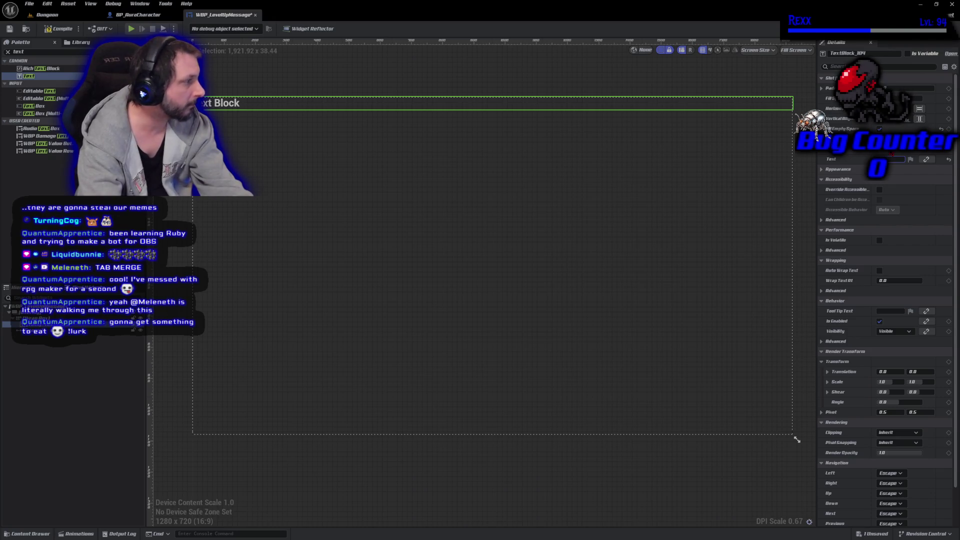
pyautogui.write('ng')
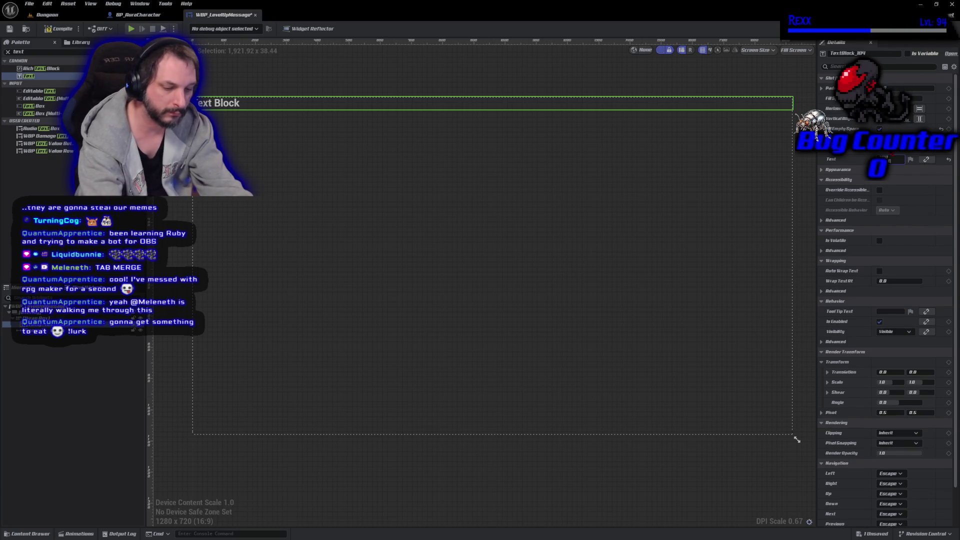
pyautogui.hotkey('shift', 'Return')
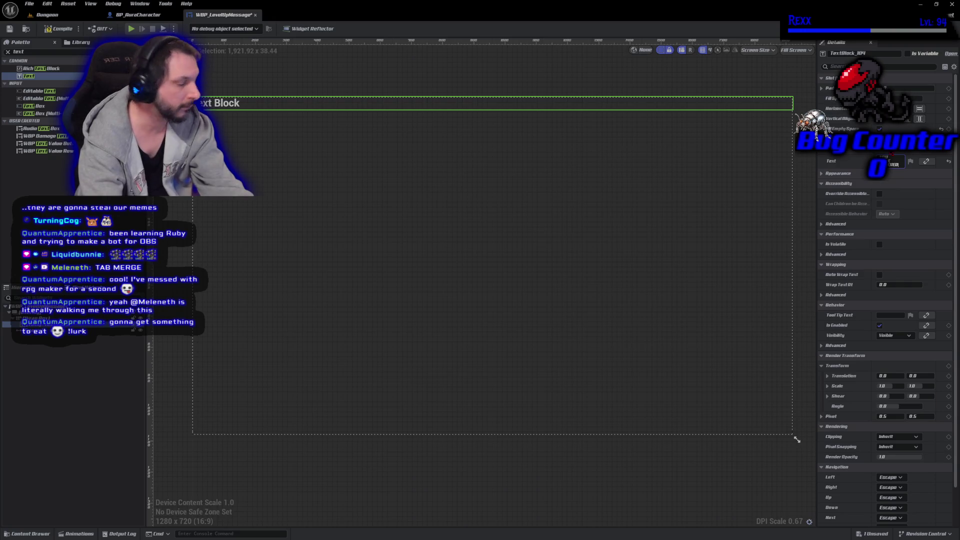
pyautogui.write('YOU HAVE REACHED')
pyautogui.press('Return')
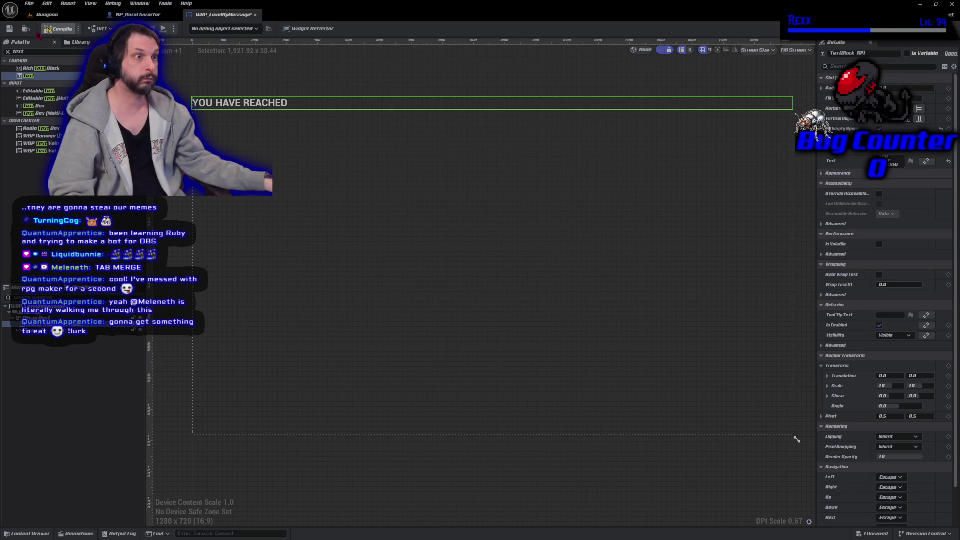
pyautogui.hotkey('ctrl', 's')
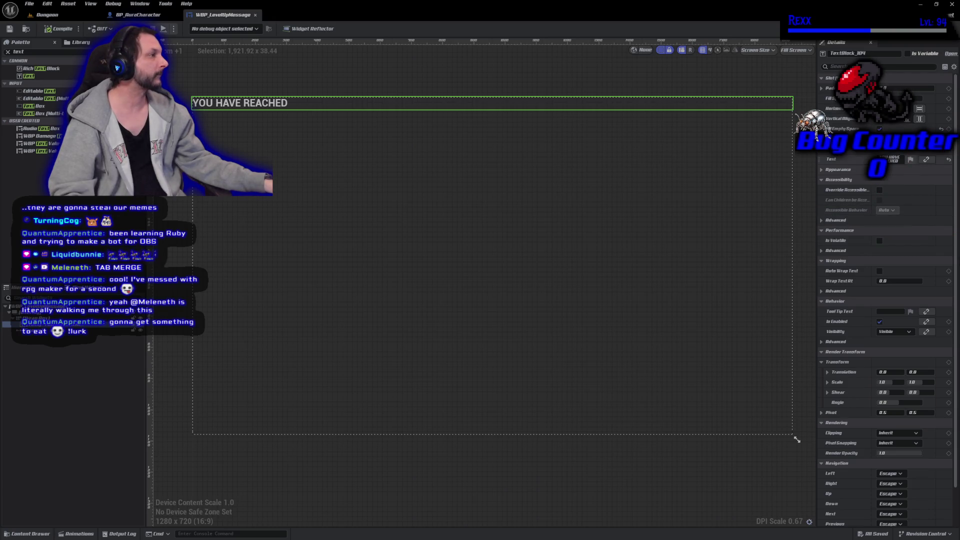
pyautogui.click(900, 109)
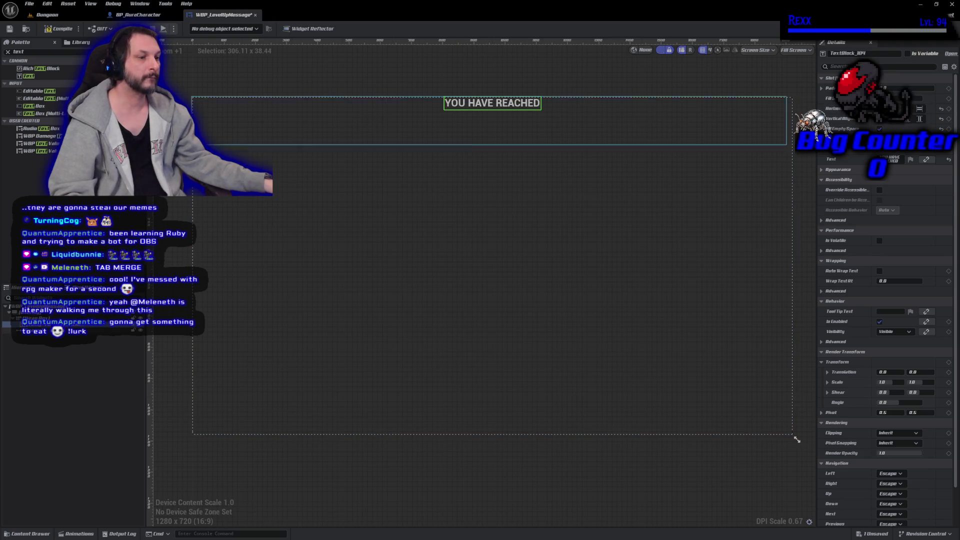
# - Try moving and re-padding the text block, then undo repeatedly until the added text block is gone
pyautogui.moveTo(30, 324); pyautogui.dragTo(30, 331)
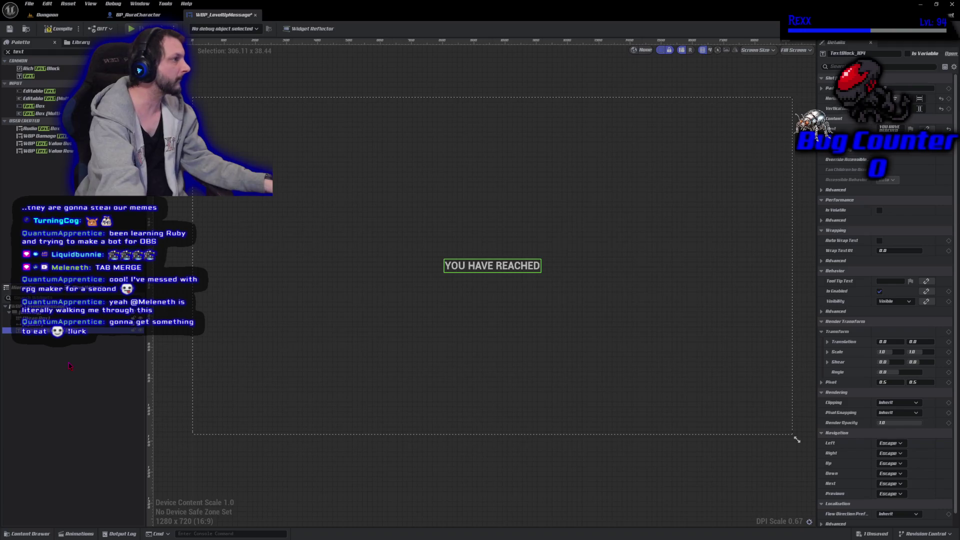
pyautogui.hotkey('ctrl', 'z')
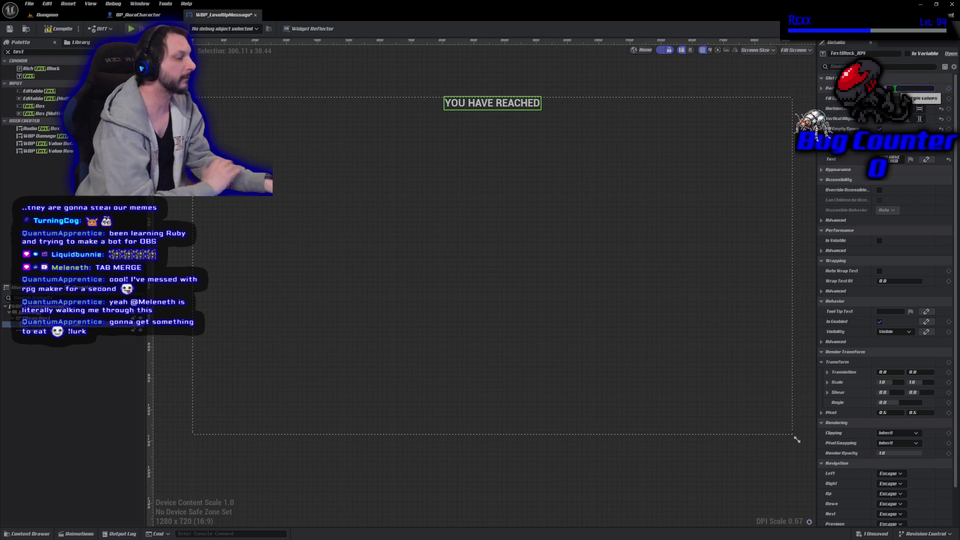
pyautogui.moveTo(895, 89); pyautogui.dragTo(898, 88)
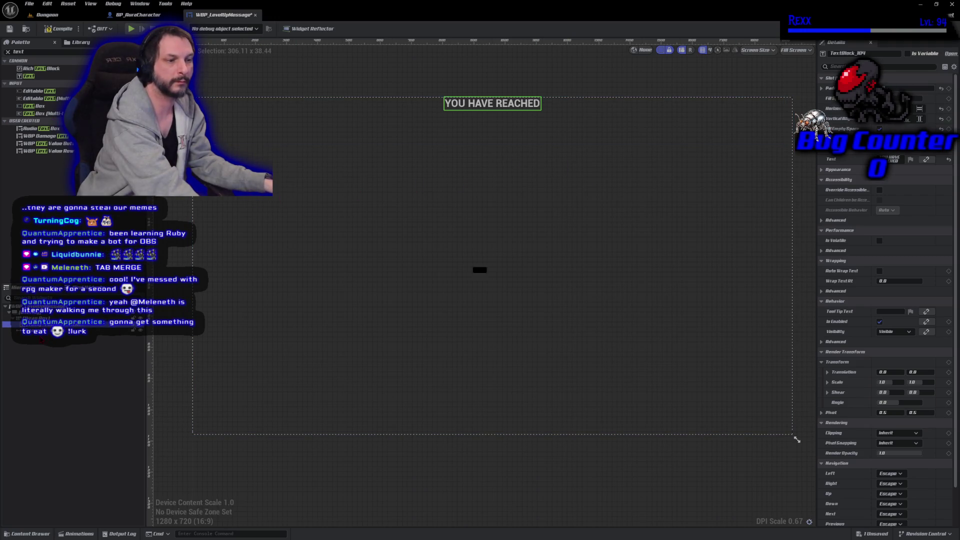
pyautogui.moveTo(30, 324); pyautogui.dragTo(46, 340)
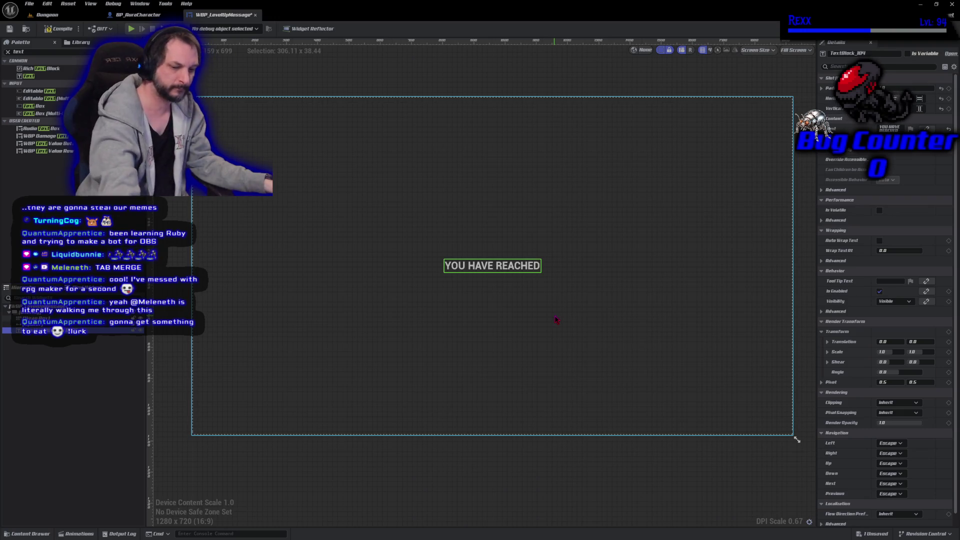
pyautogui.hotkey('ctrl', 'z')
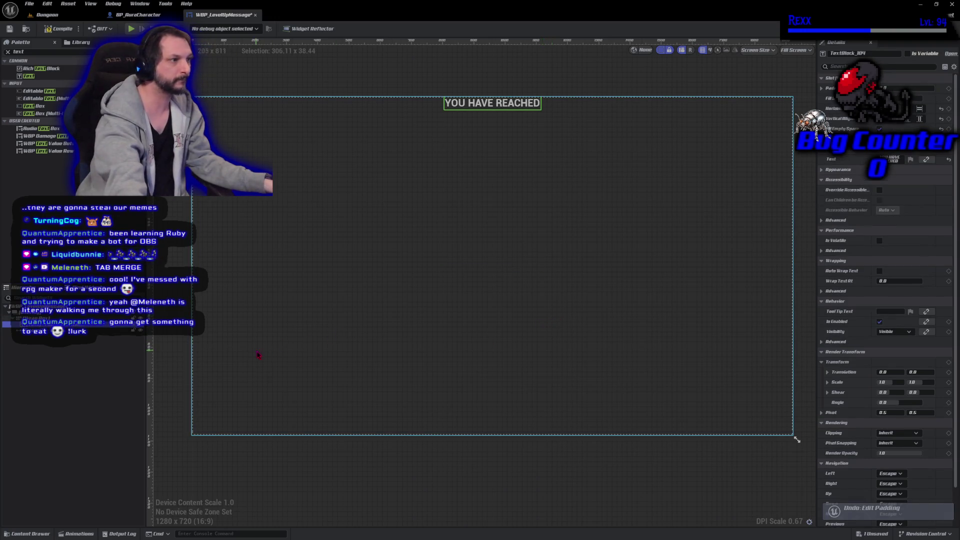
pyautogui.hotkey('ctrl', 'shift', 'h')
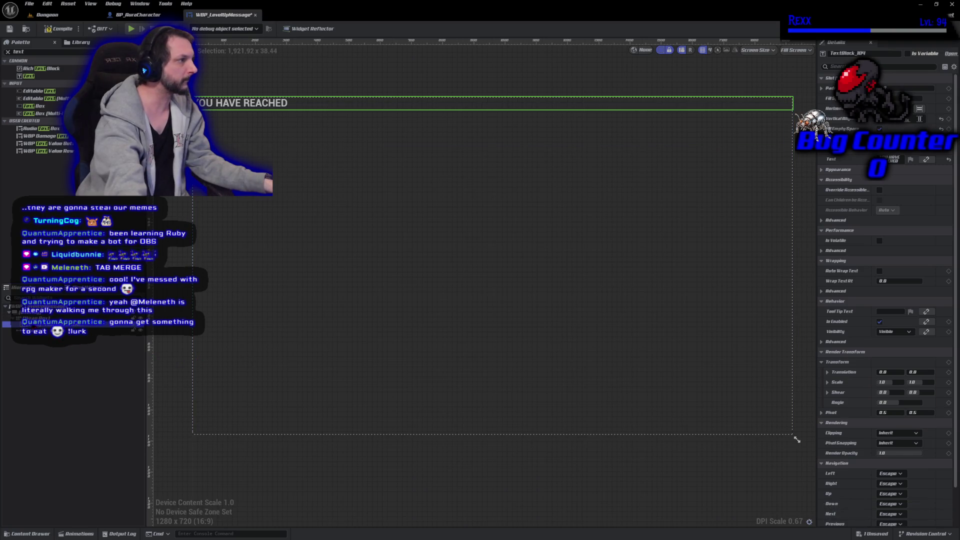
pyautogui.hotkey('ctrl', 'shift', 'v')
pyautogui.hotkey('ctrl', 'z')
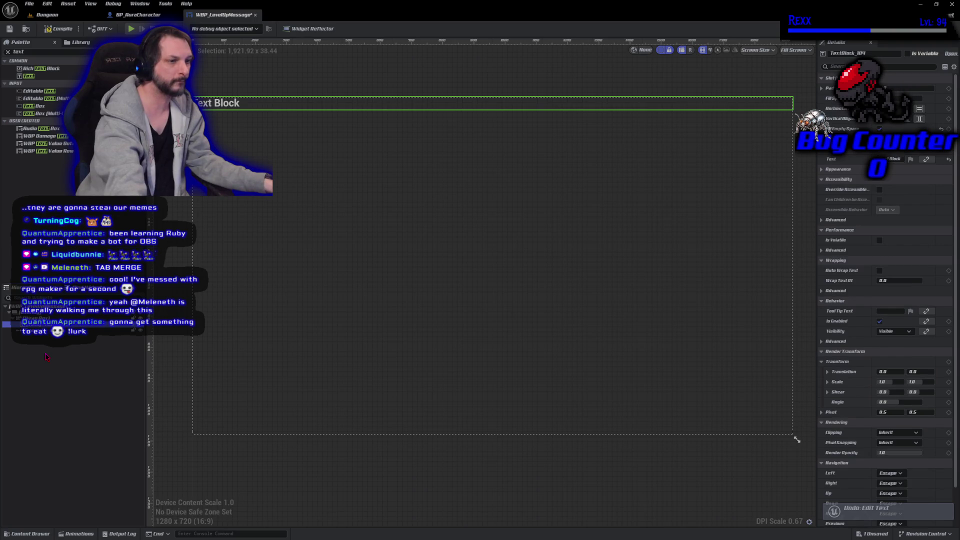
pyautogui.hotkey('ctrl', 'z')
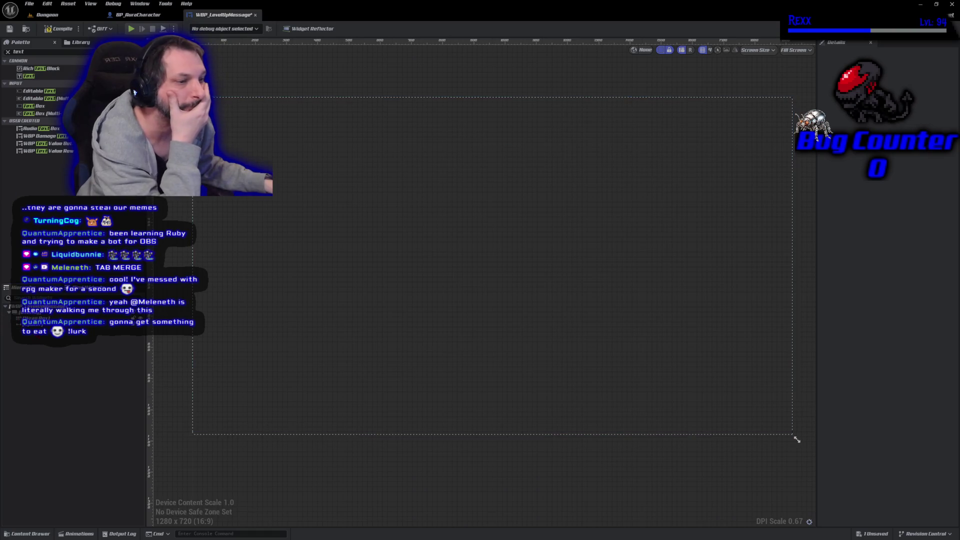
# - Add a new Text Block below the top spacer and centre it, sized to its content
pyautogui.click(22, 324)
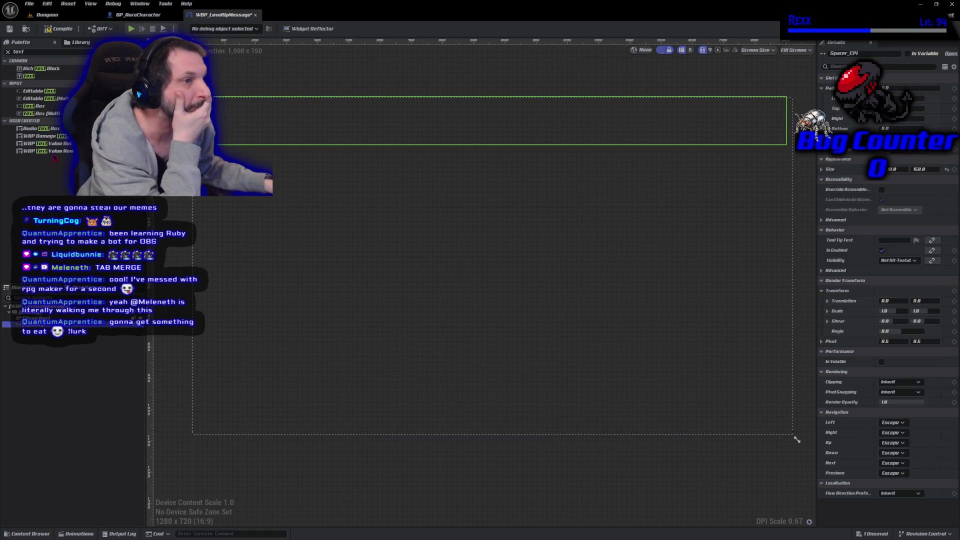
pyautogui.click(44, 77)
pyautogui.moveTo(267, 235); pyautogui.dragTo(453, 357)
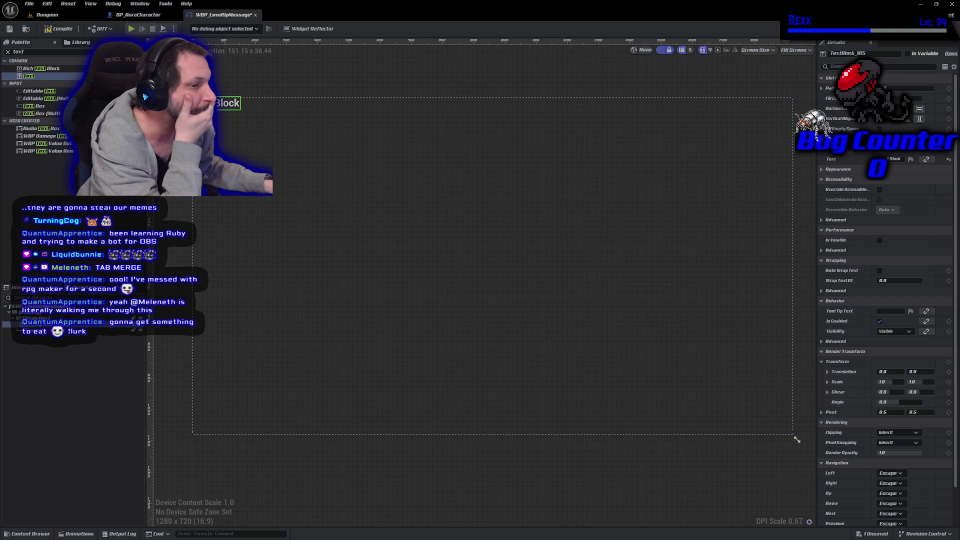
pyautogui.click(50, 331)
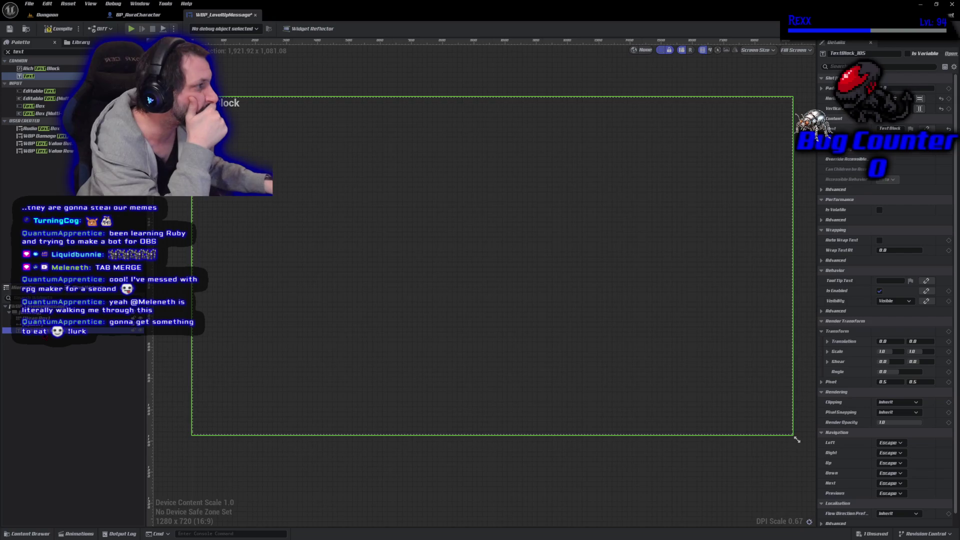
pyautogui.hotkey('ctrl', 'z')
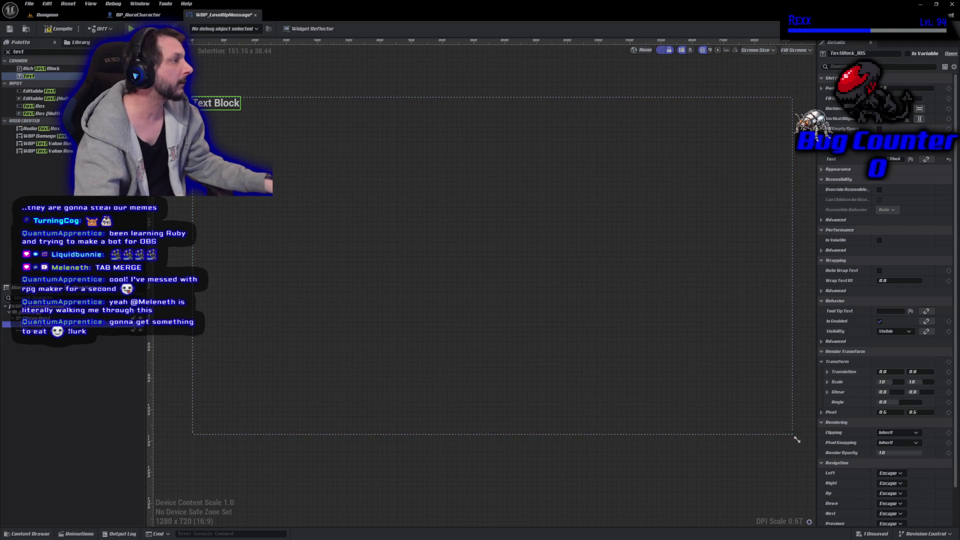
pyautogui.click(880, 128)
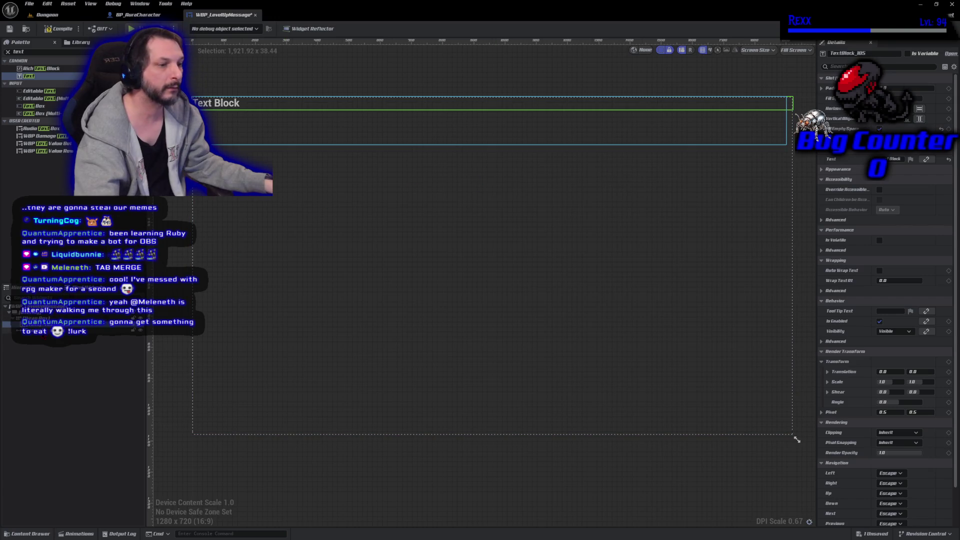
pyautogui.click(30, 331)
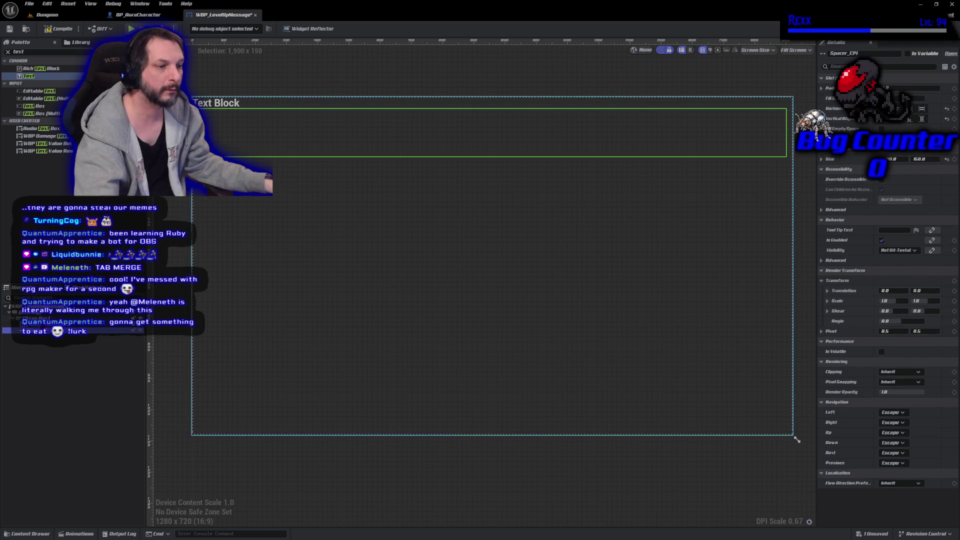
pyautogui.press('Up')
pyautogui.moveTo(36, 341); pyautogui.dragTo(36, 334)
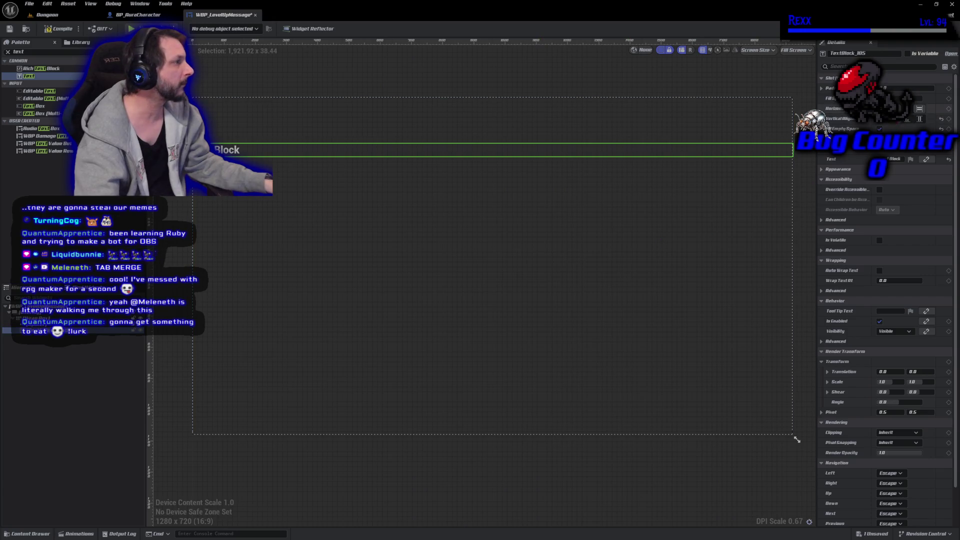
pyautogui.click(900, 108)
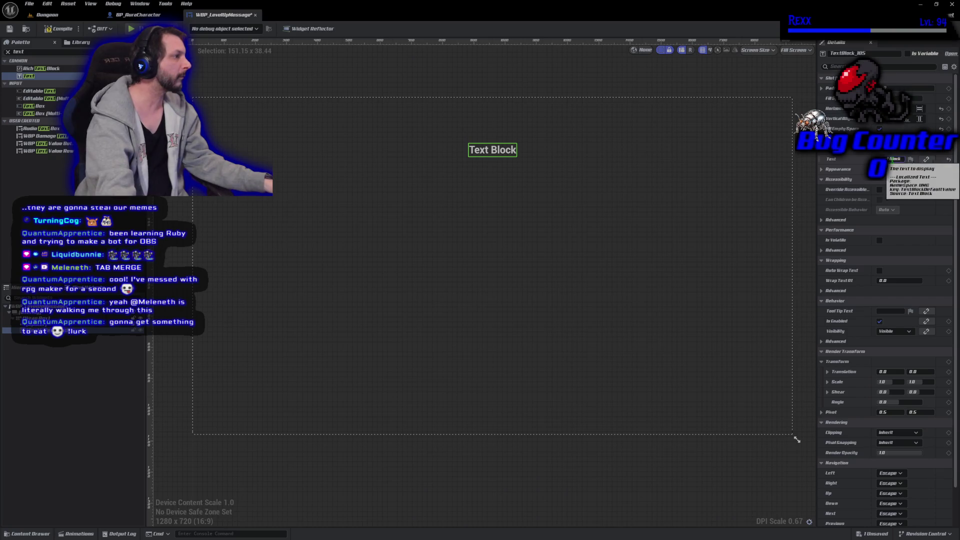
# - Set the text block's text to 'YOU HAVE REACHED' and compile and save the widget
pyautogui.click(893, 159)
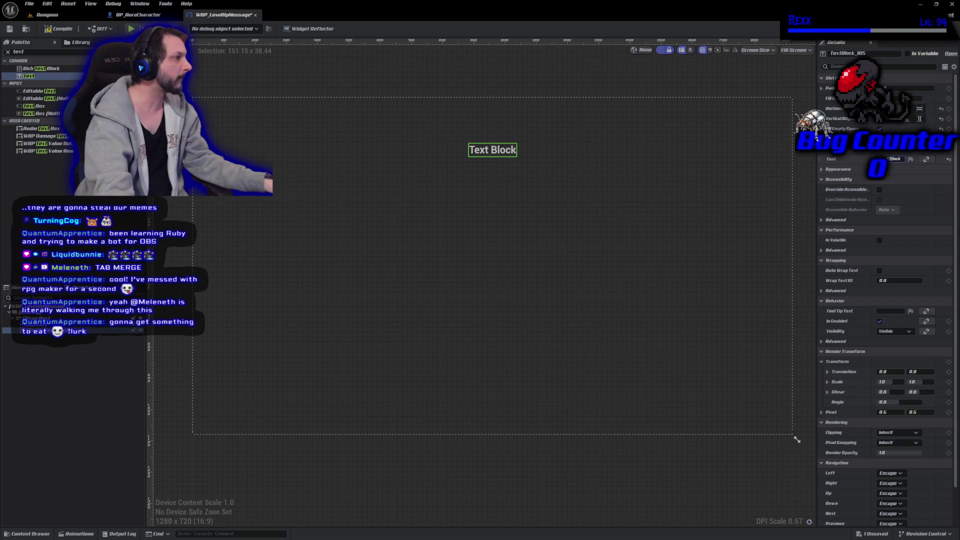
pyautogui.press('BackSpace')
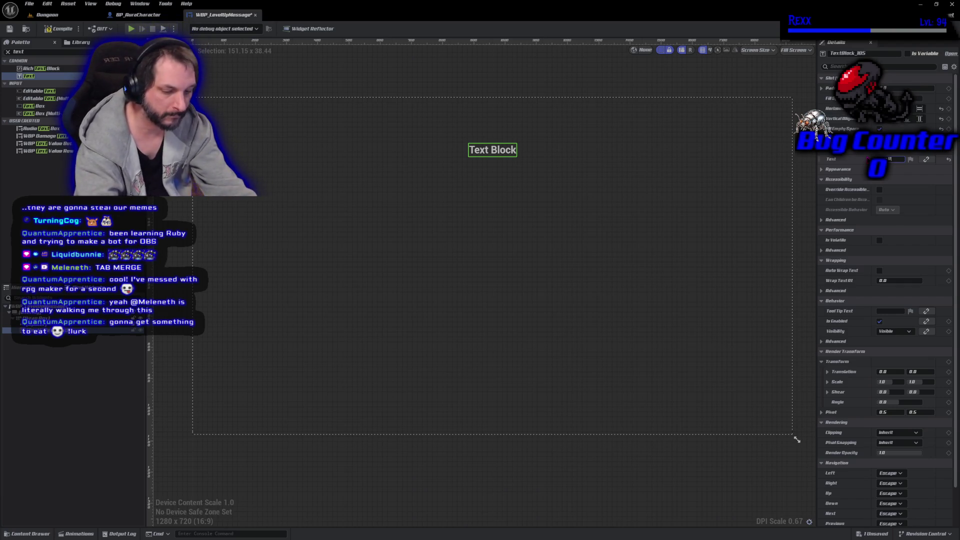
pyautogui.write('3Level')
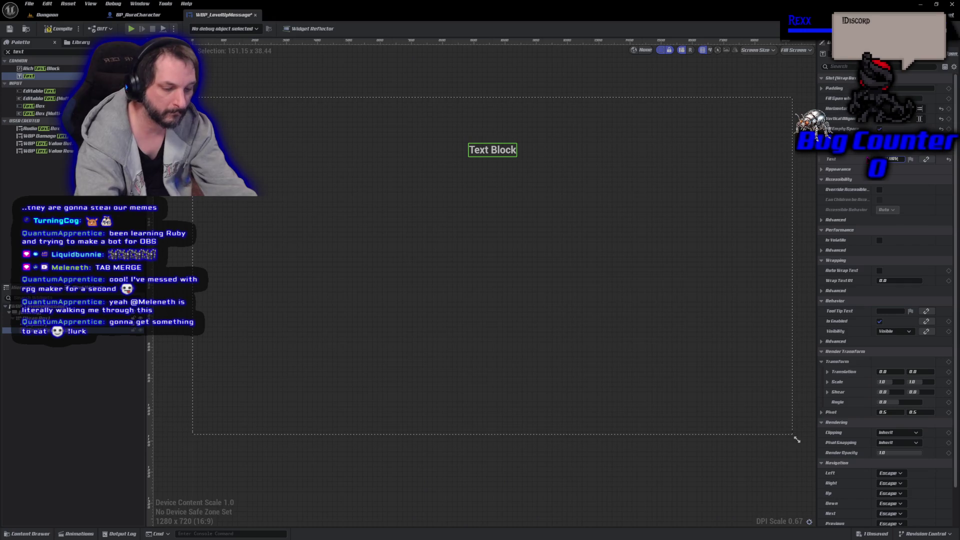
pyautogui.hotkey('shift', 'Return')
pyautogui.hotkey('shift', 'Return')
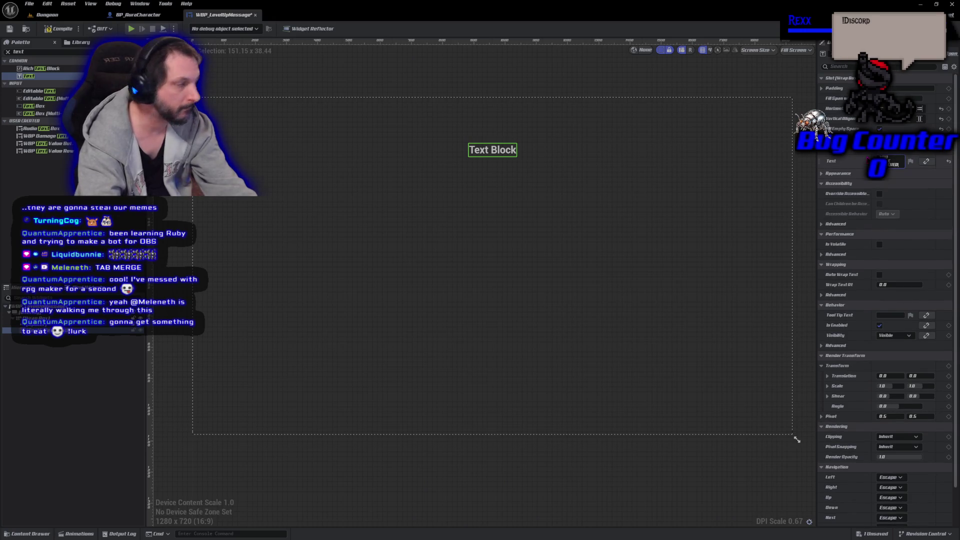
pyautogui.press('Return')
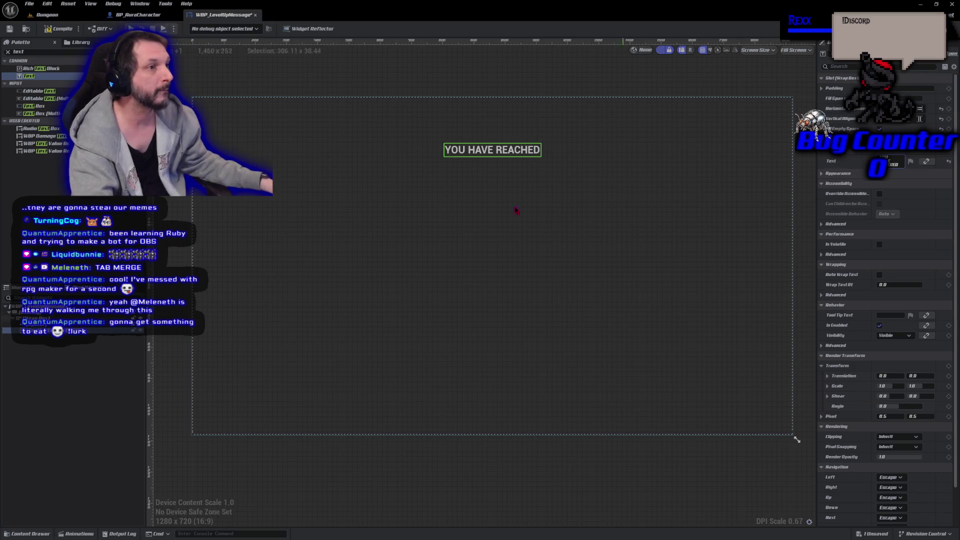
pyautogui.click(58, 32)
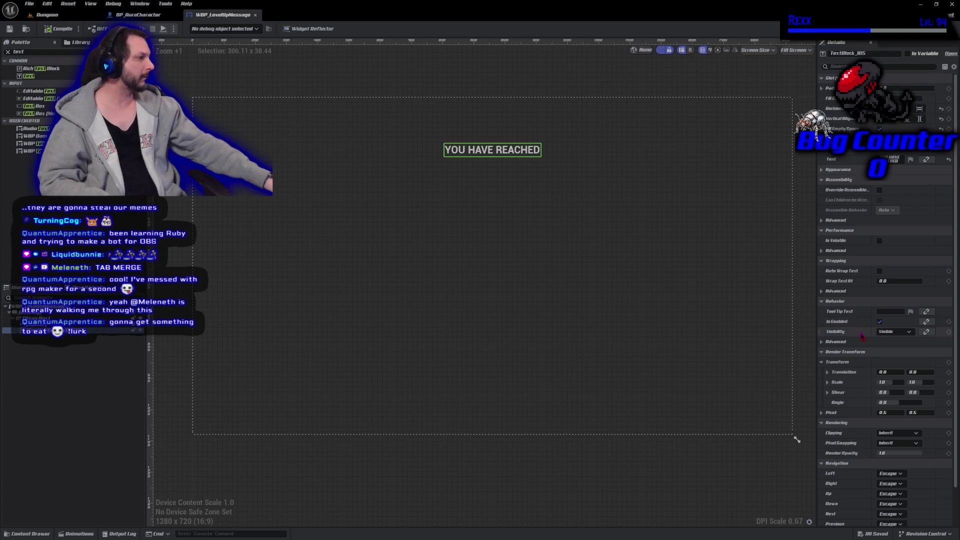
# - Center-justify the YOU HAVE REACHED text and change its font family to Amarante, then save
pyautogui.click(822, 170)
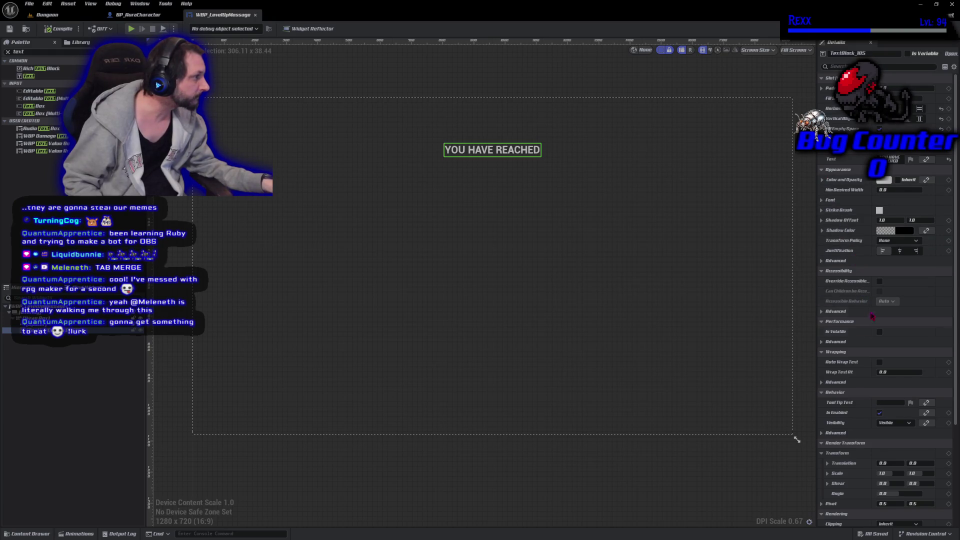
pyautogui.click(900, 250)
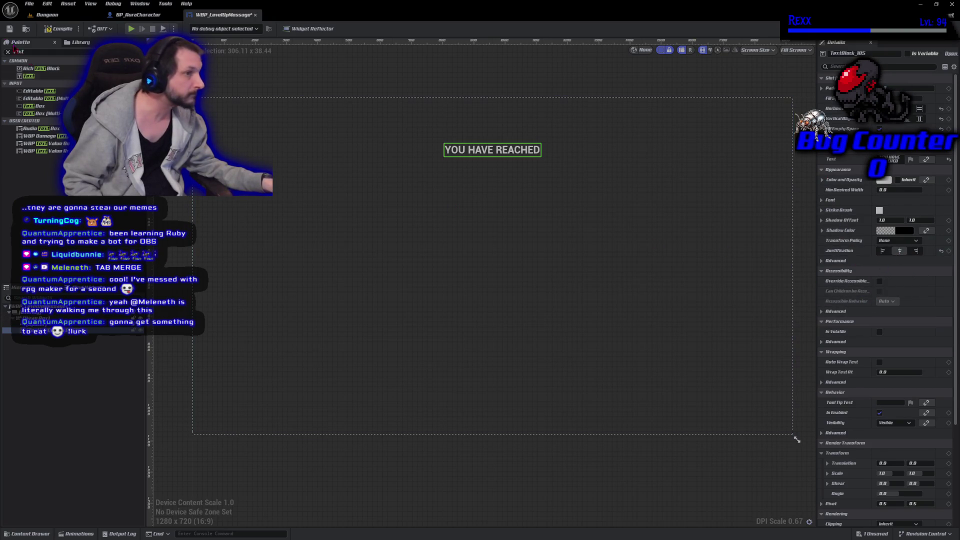
pyautogui.hotkey('ctrl', 's')
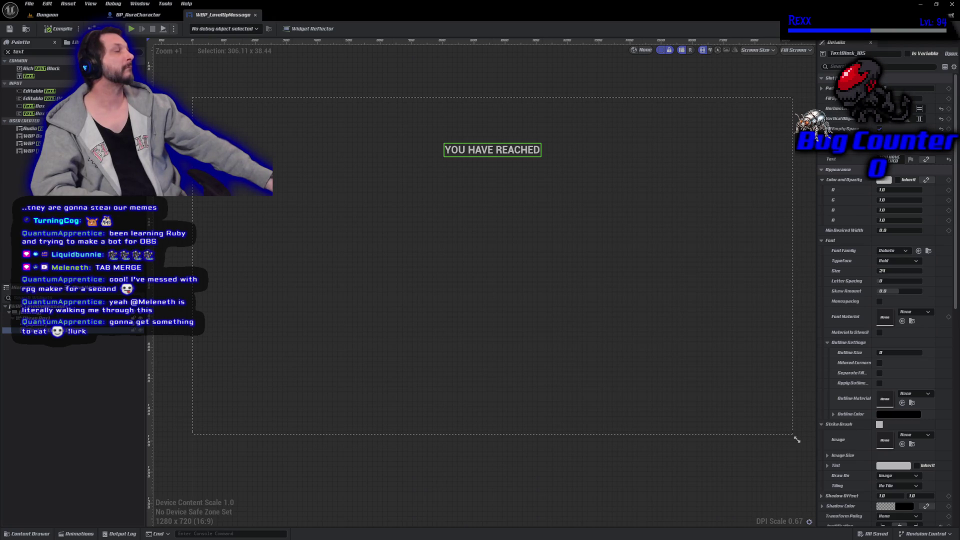
pyautogui.click(905, 251)
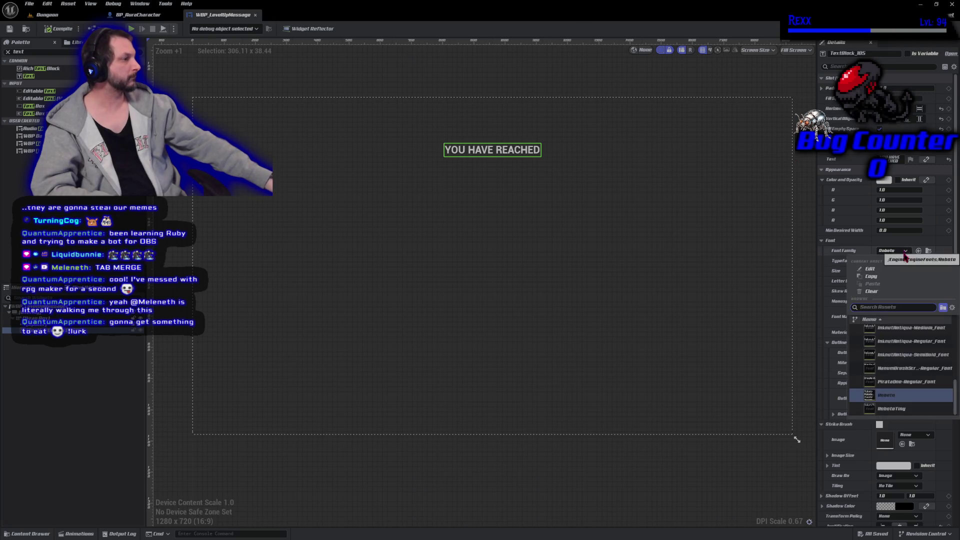
pyautogui.scroll(10, 885, 354)
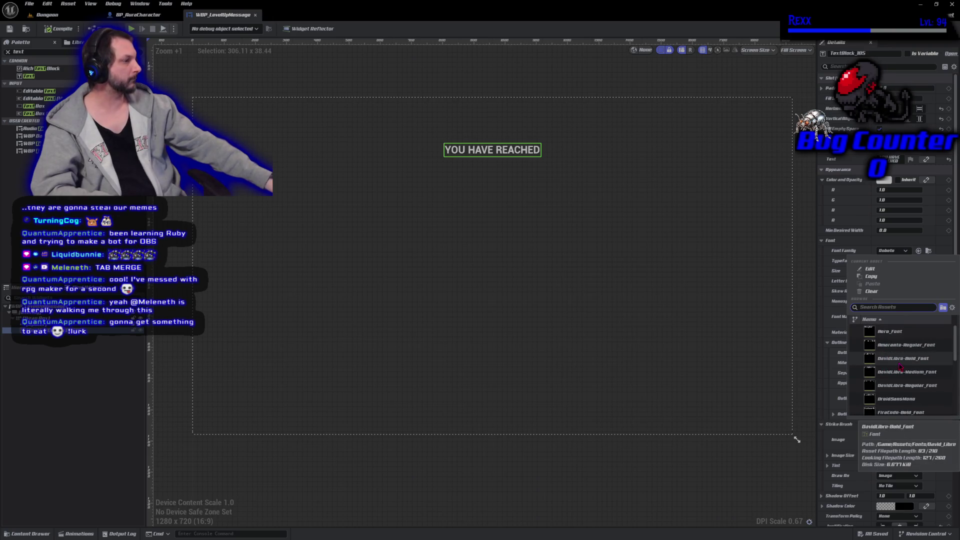
pyautogui.click(886, 346)
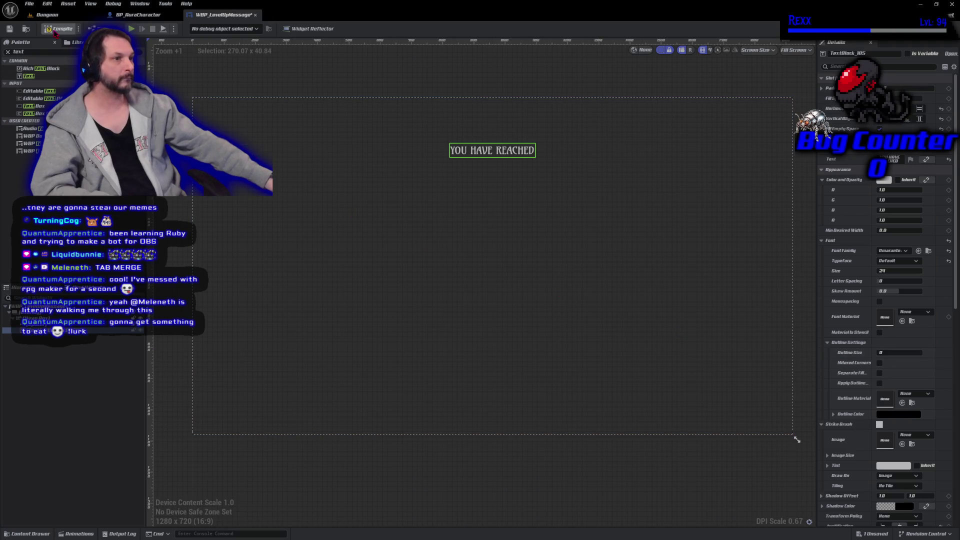
pyautogui.click(54, 32)
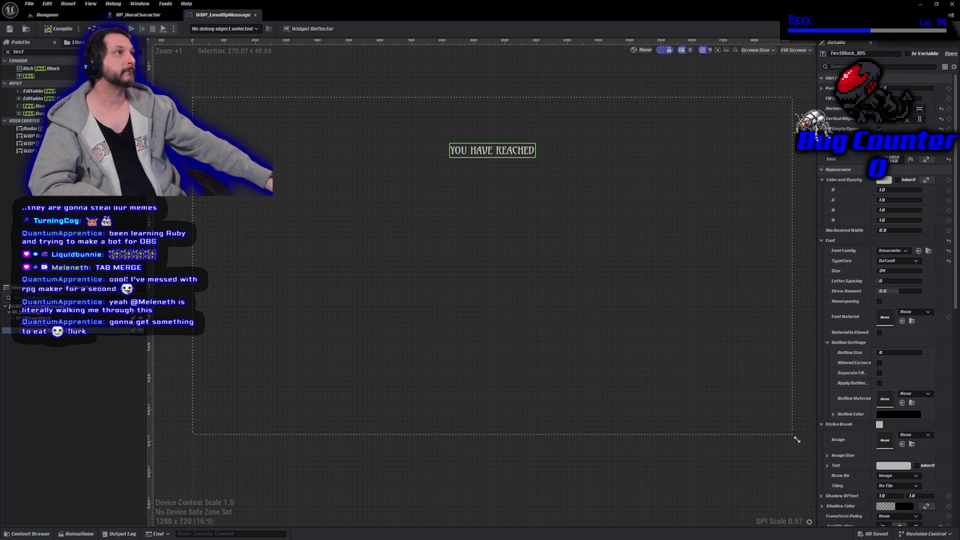
# - Set the text's font size to 32, letter spacing to 100 and outline size to 1
pyautogui.click(898, 273)
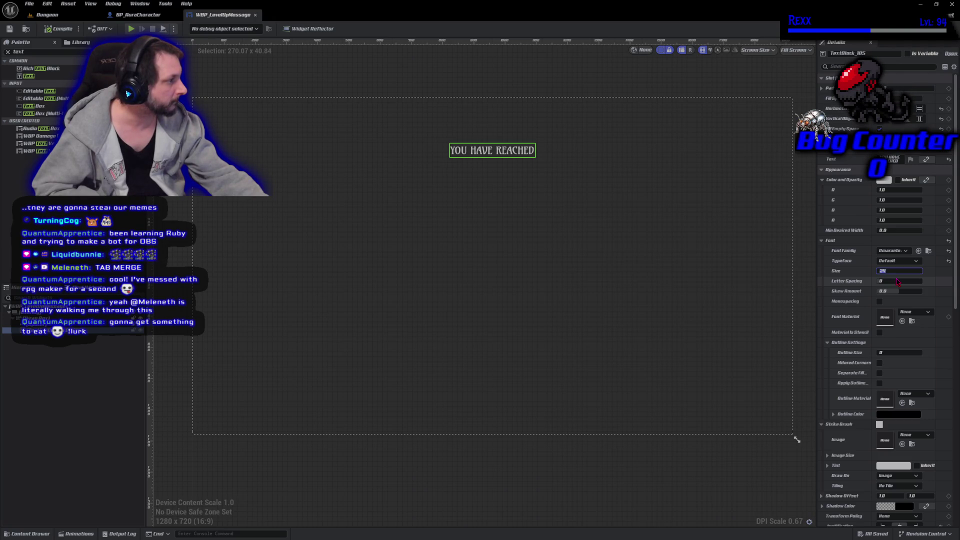
pyautogui.write('32')
pyautogui.press('Return')
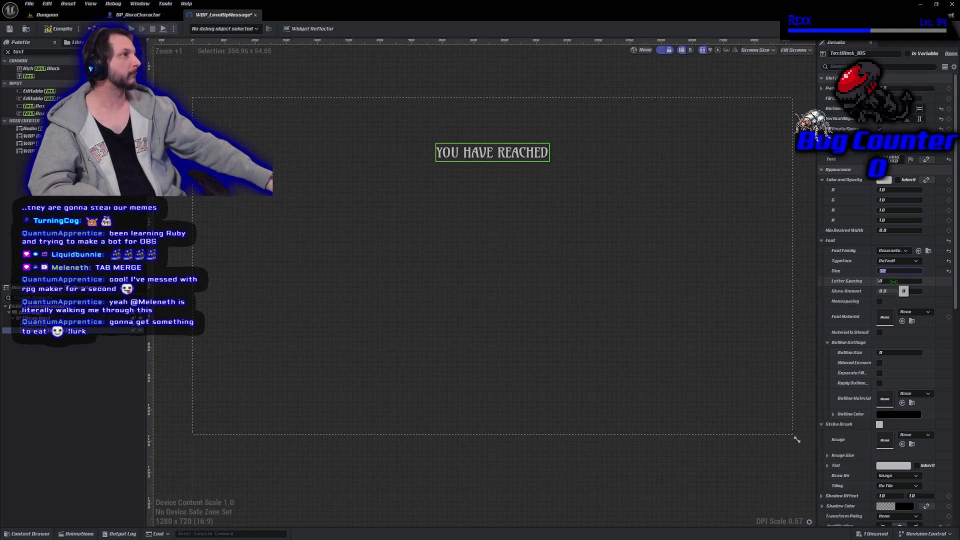
pyautogui.click(894, 280)
pyautogui.write('100')
pyautogui.press('Return')
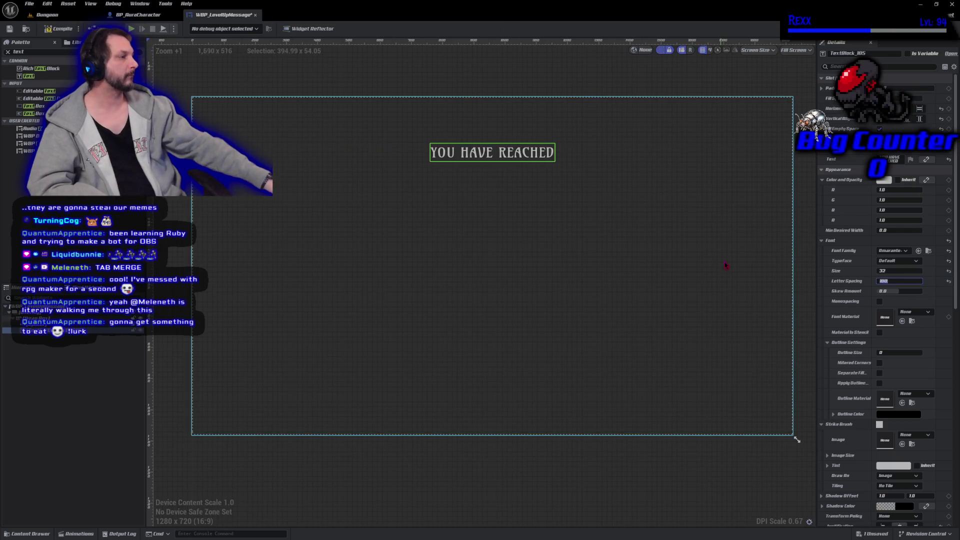
pyautogui.click(886, 352)
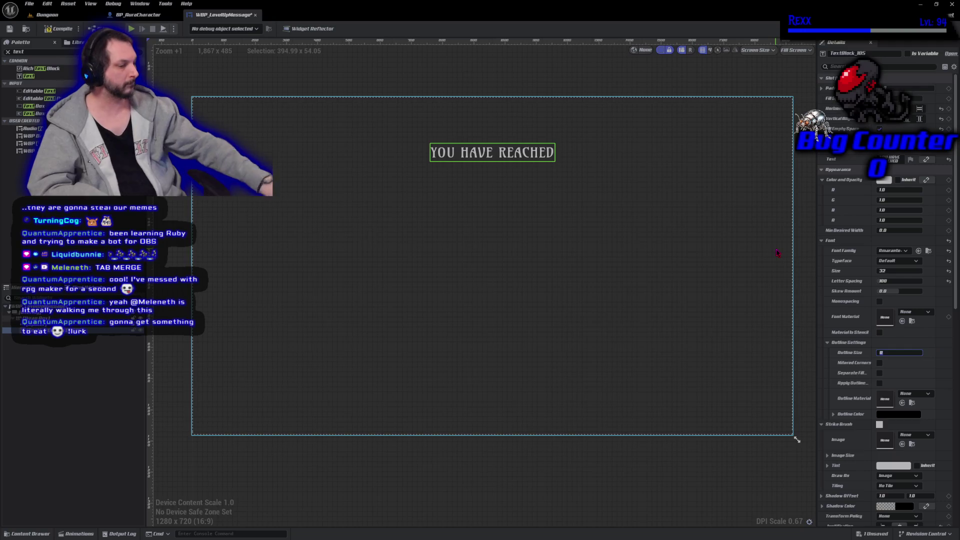
pyautogui.press('Return')
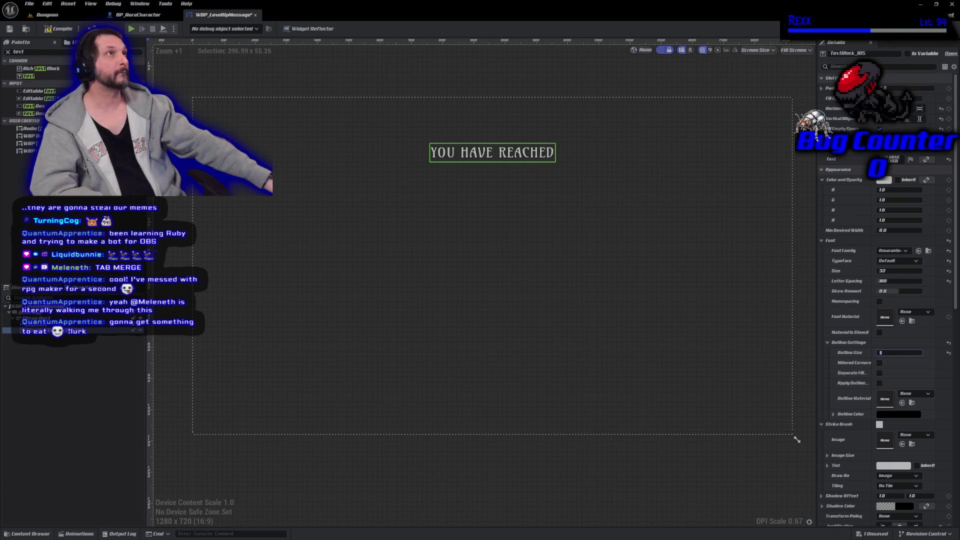
# - Raise the font size to 34, save, and duplicate the YOU HAVE REACHED text block
pyautogui.click(891, 271)
pyautogui.write('34')
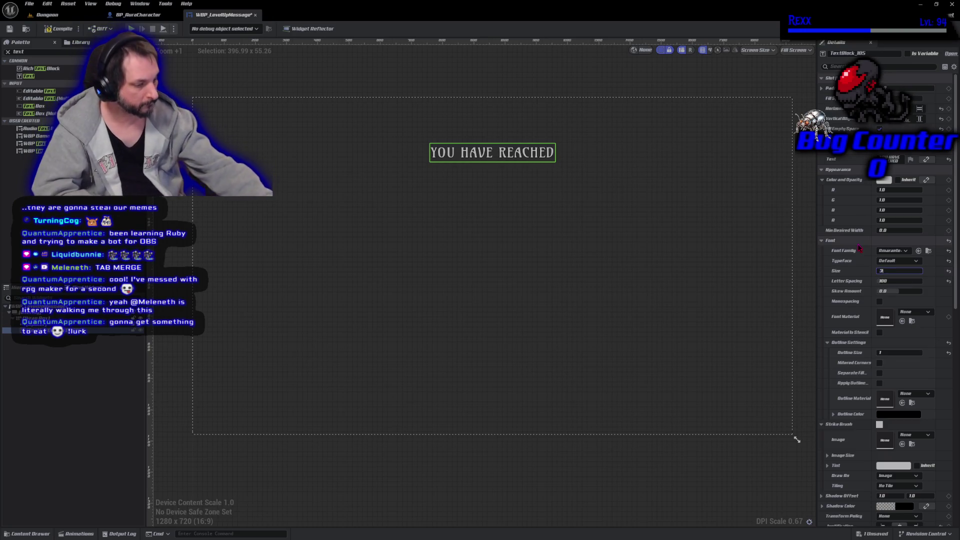
pyautogui.press('Return')
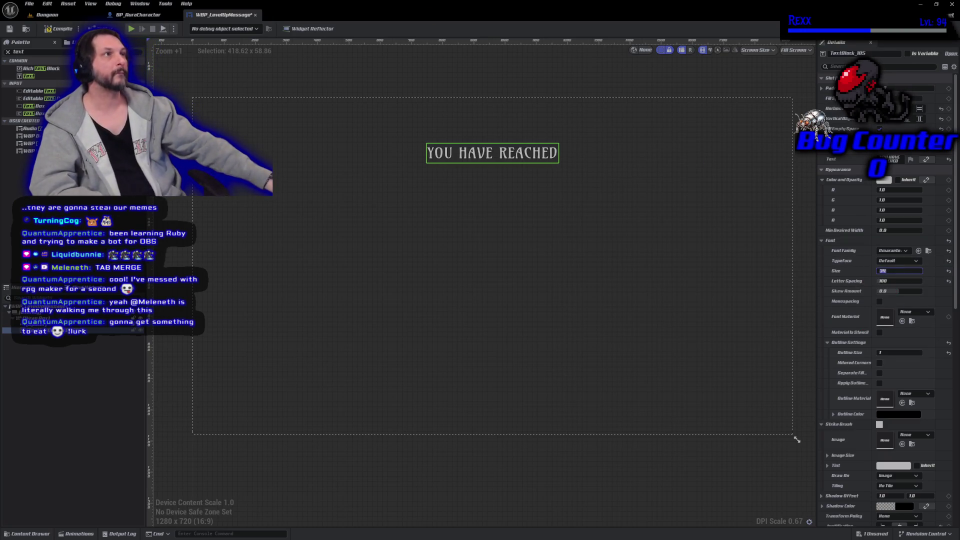
pyautogui.hotkey('ctrl', 's')
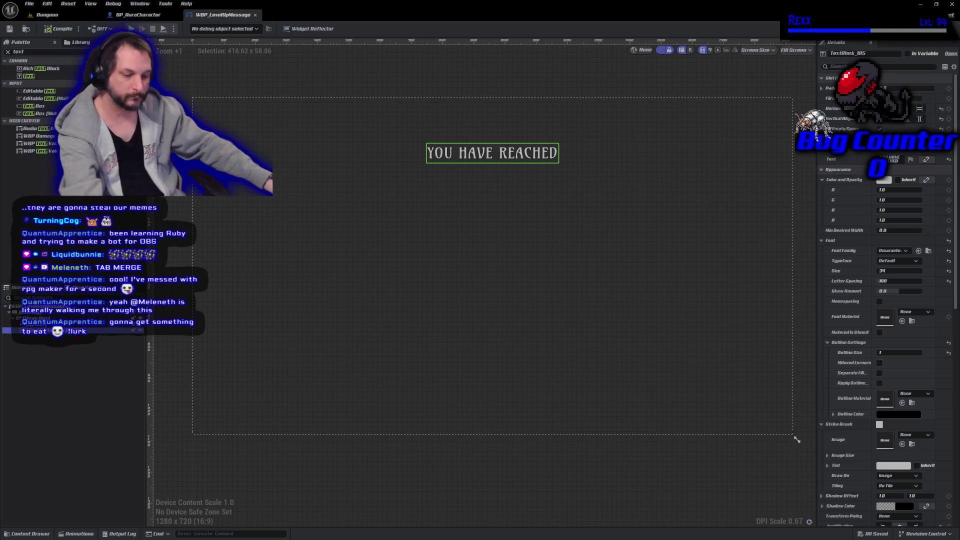
pyautogui.hotkey('ctrl', 'd')
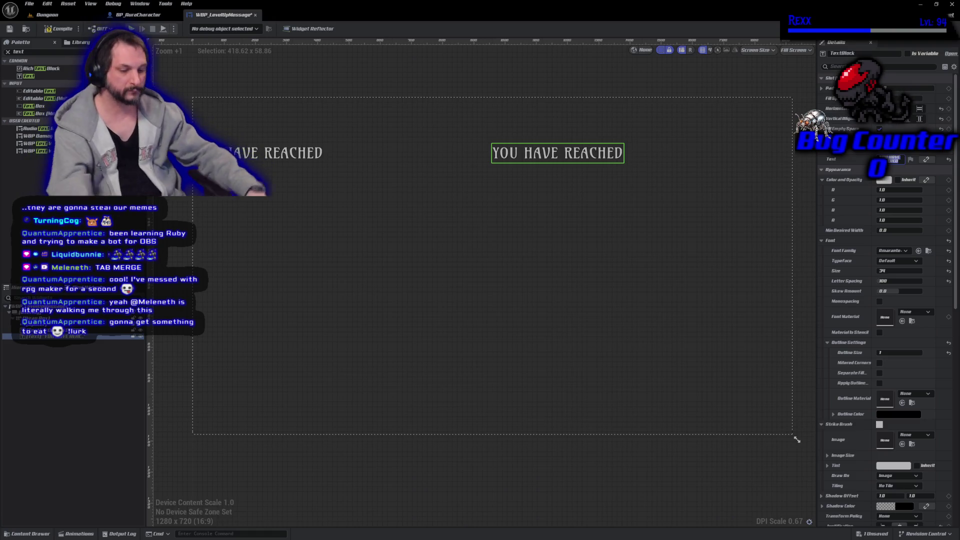
# - Change the copied text to 'Level' and duplicate that Level text block
pyautogui.write('Level')
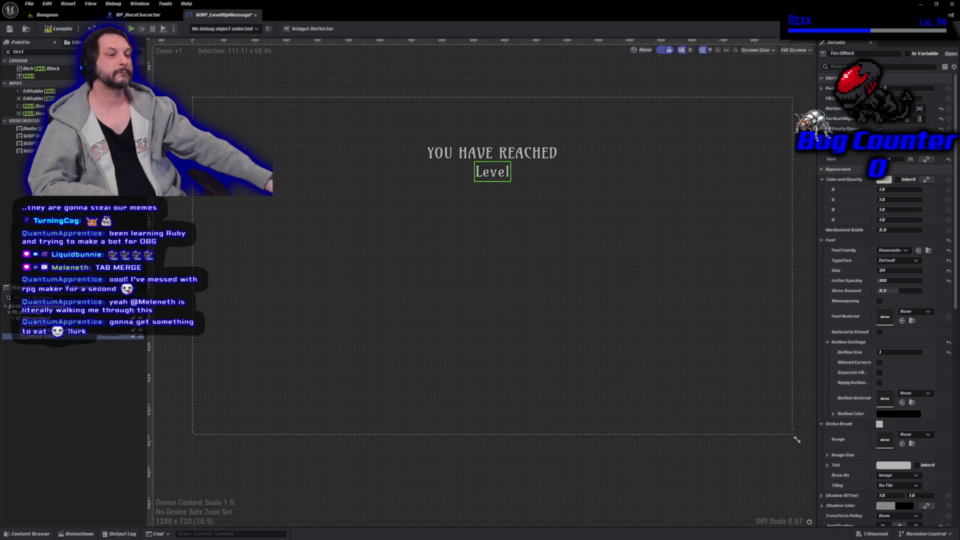
pyautogui.click(75, 336)
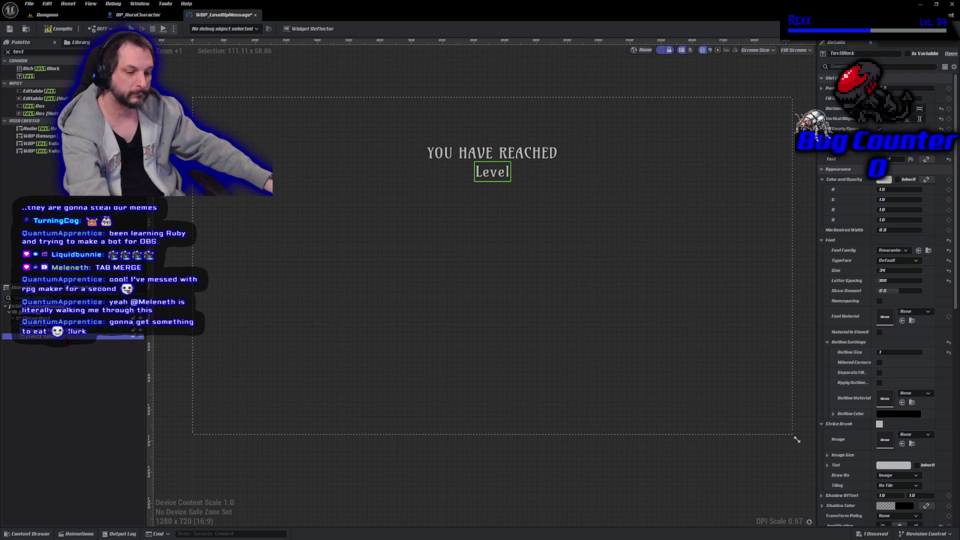
pyautogui.hotkey('ctrl', 'd')
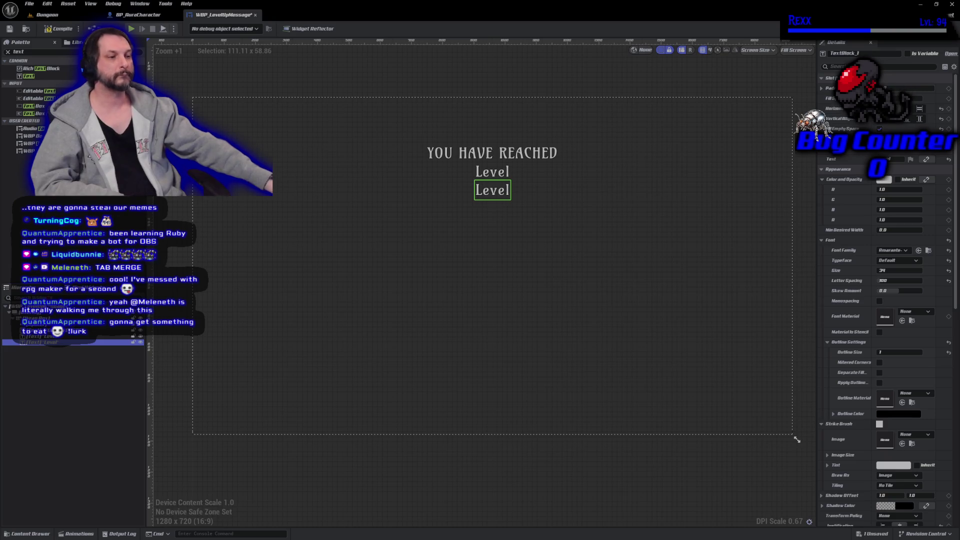
# - Rename the new text block to Text_Level, tick Is Variable, and save
pyautogui.doubleClick(57, 344)
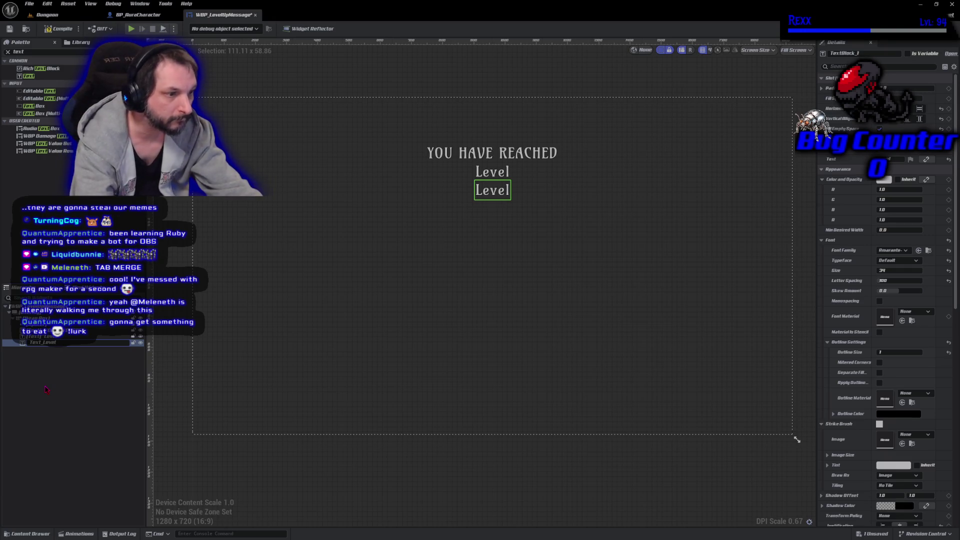
pyautogui.write('_Level')
pyautogui.press('Return')
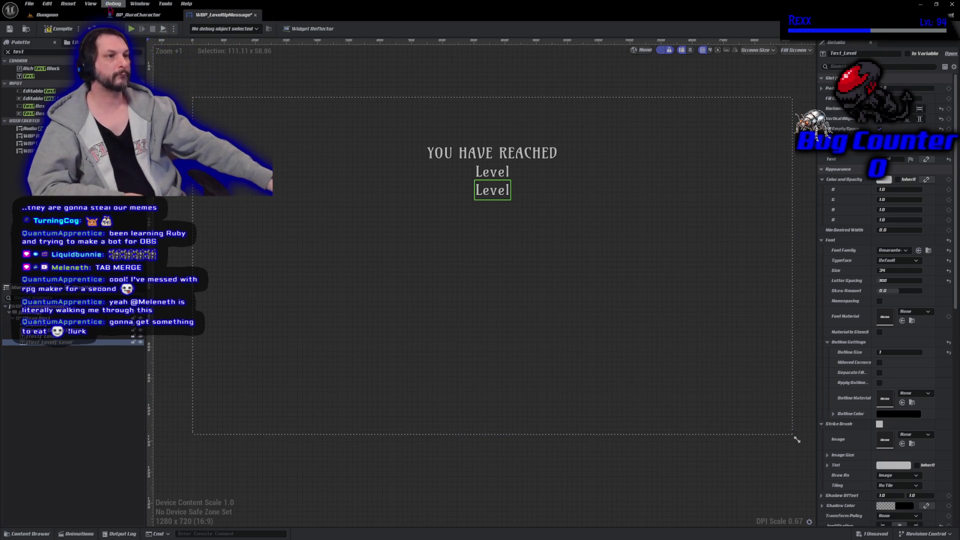
pyautogui.click(59, 29)
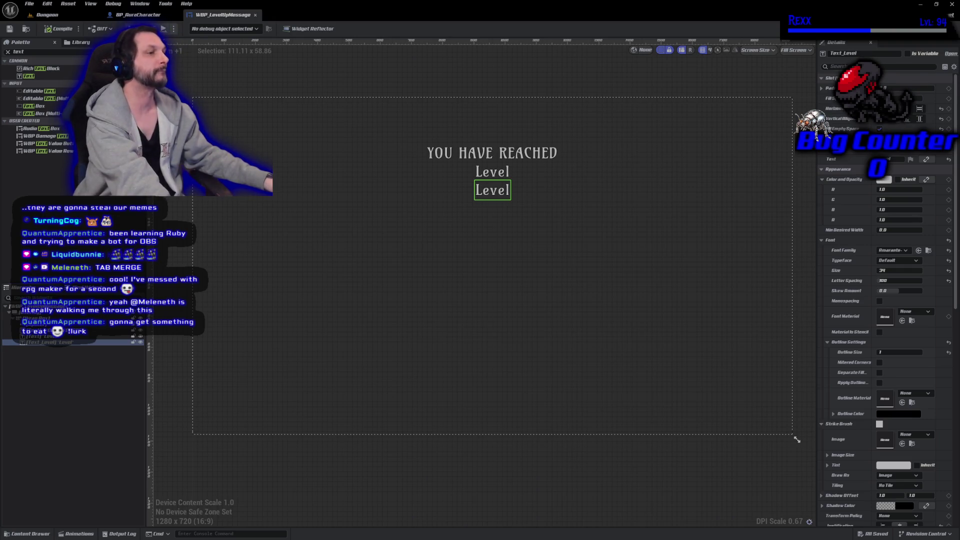
pyautogui.click(907, 53)
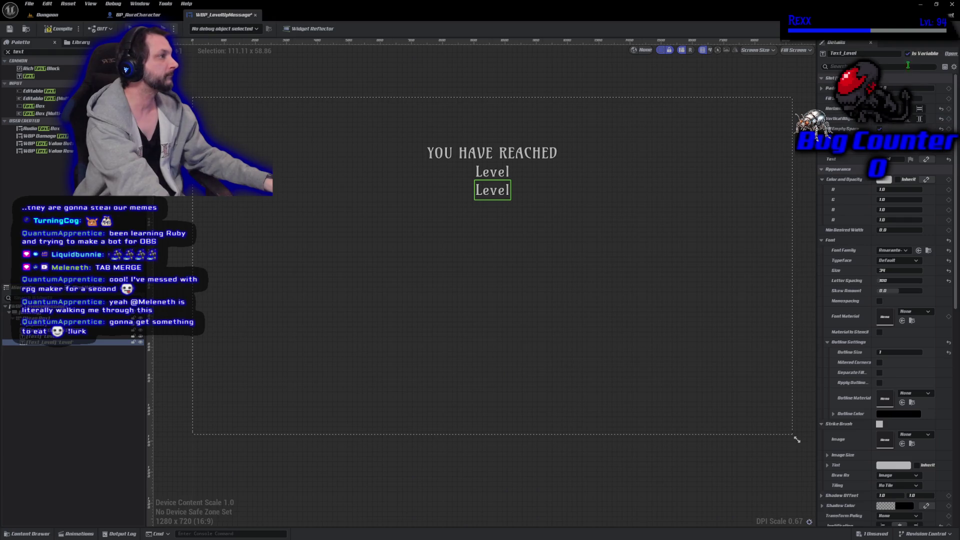
pyautogui.hotkey('ctrl', 's')
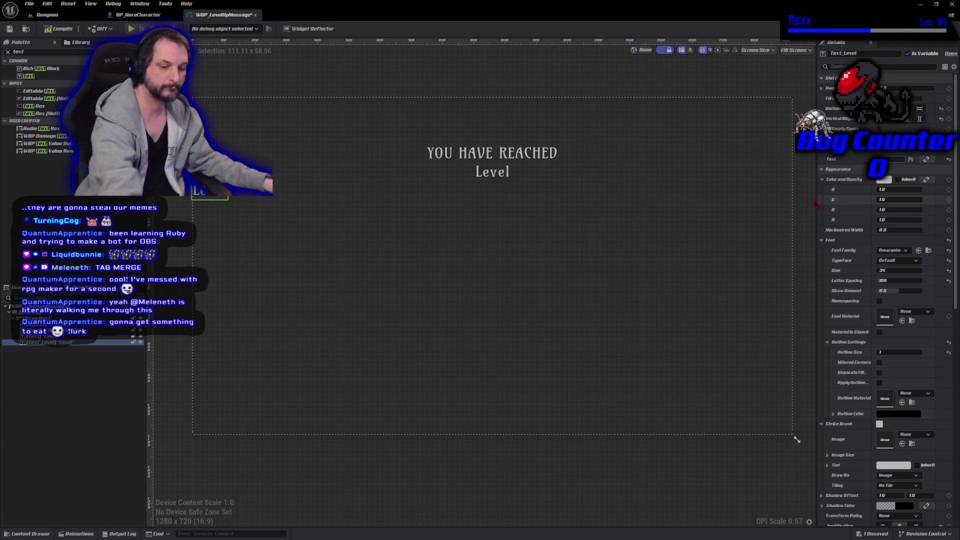
# - Make Text_Level read X, save, then remove the selected Level label from the canvas
pyautogui.write('X')
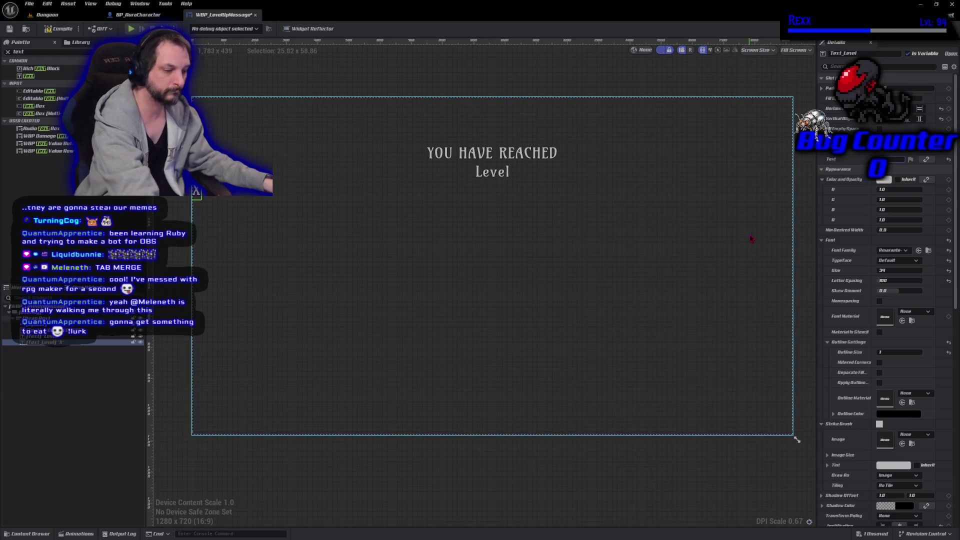
pyautogui.hotkey('ctrl', 's')
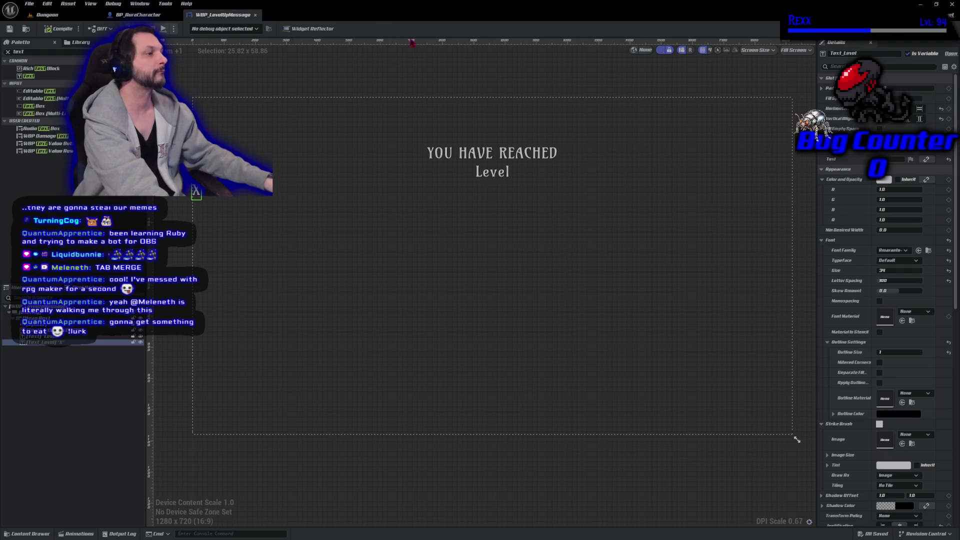
pyautogui.click(502, 172)
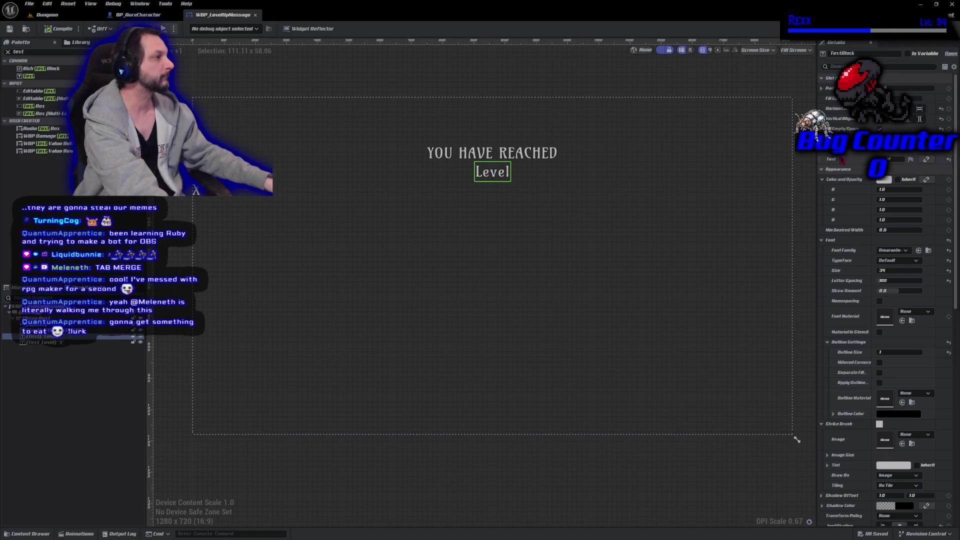
pyautogui.press('Delete')
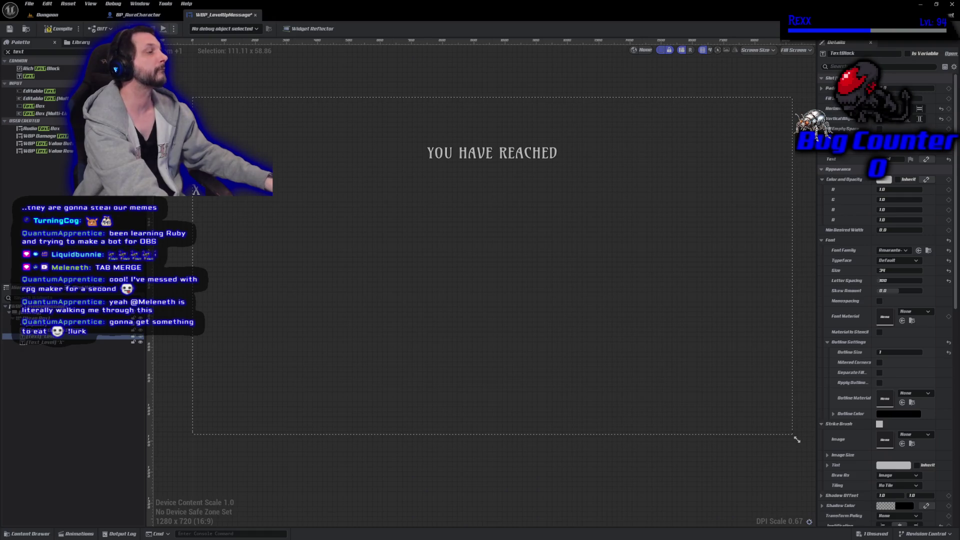
# - Select both the X and Level text blocks in the Hierarchy
pyautogui.click(57, 344)
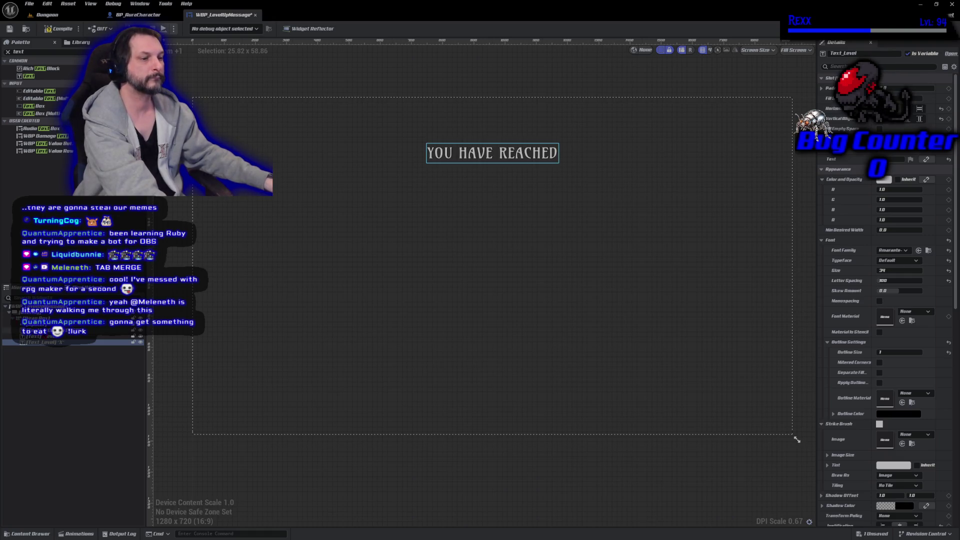
pyautogui.click(50, 337)
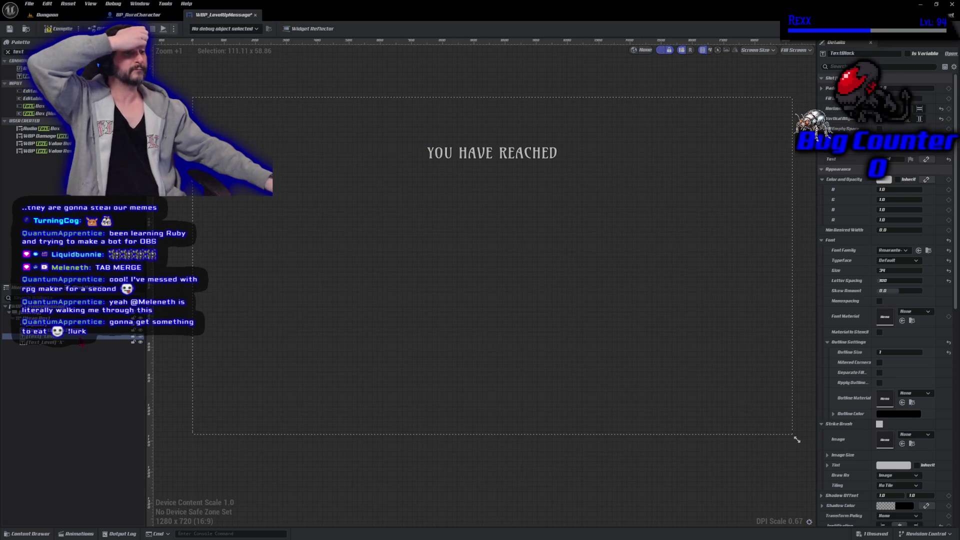
pyautogui.click(75, 343)
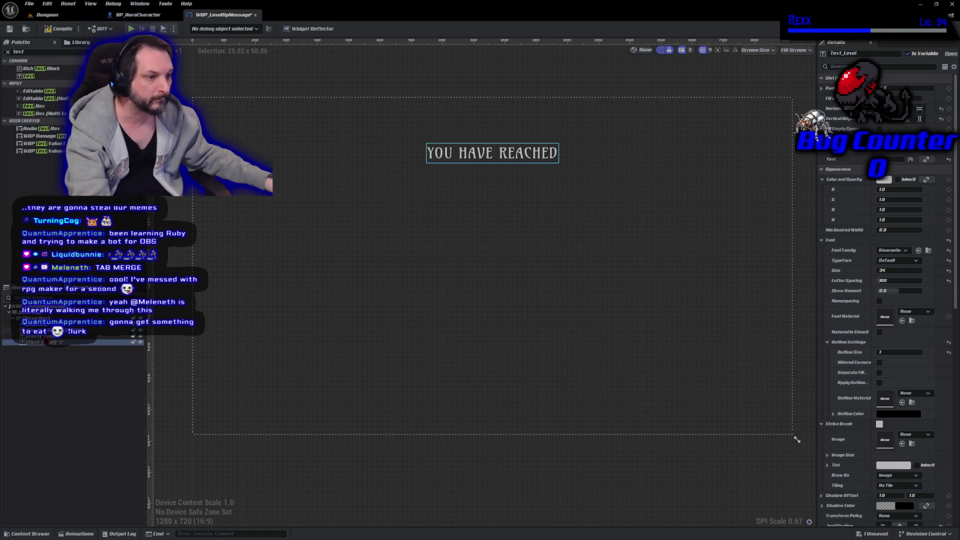
pyautogui.keyDown('ctrl'); pyautogui.click(114, 337); pyautogui.keyUp('ctrl')
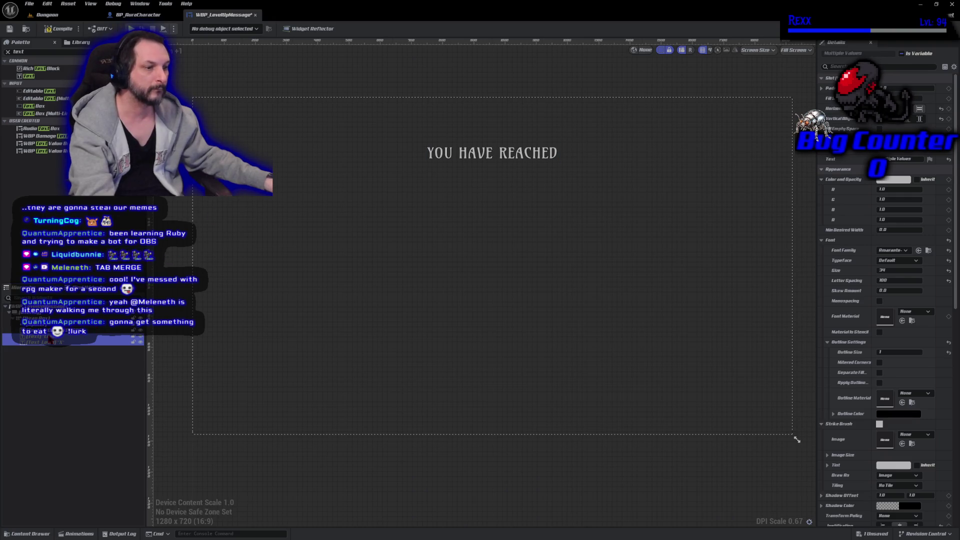
pyautogui.rightClick(50, 340)
pyautogui.moveTo(97, 415)
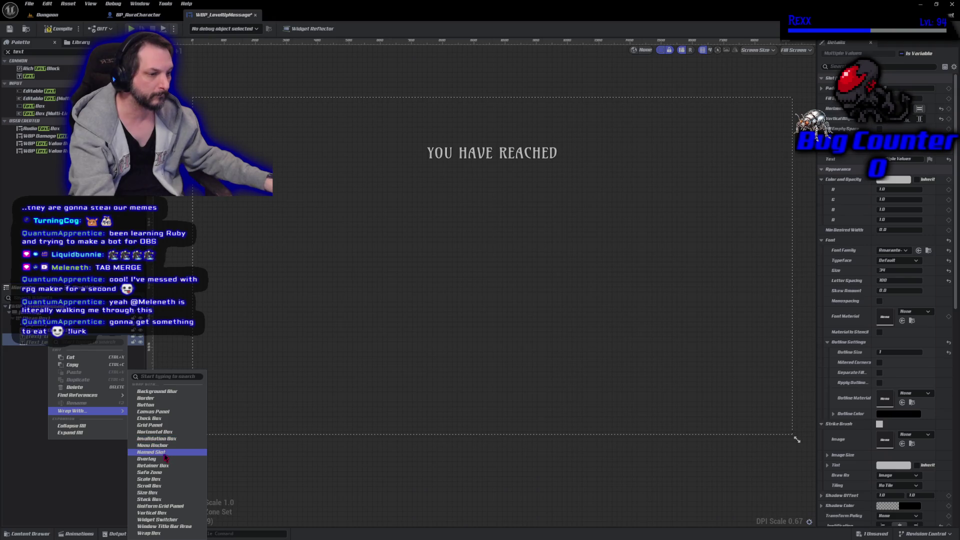
pyautogui.click(167, 432)
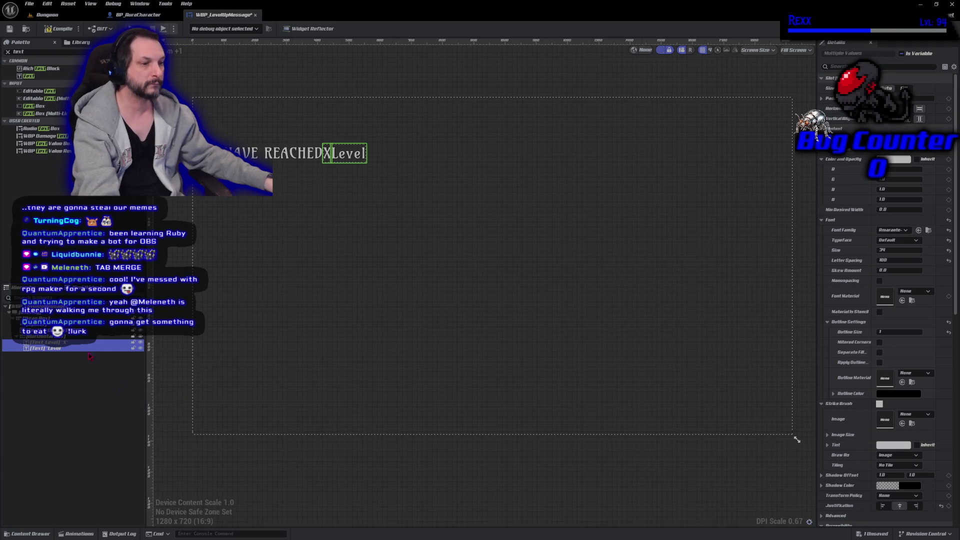
pyautogui.click(70, 337)
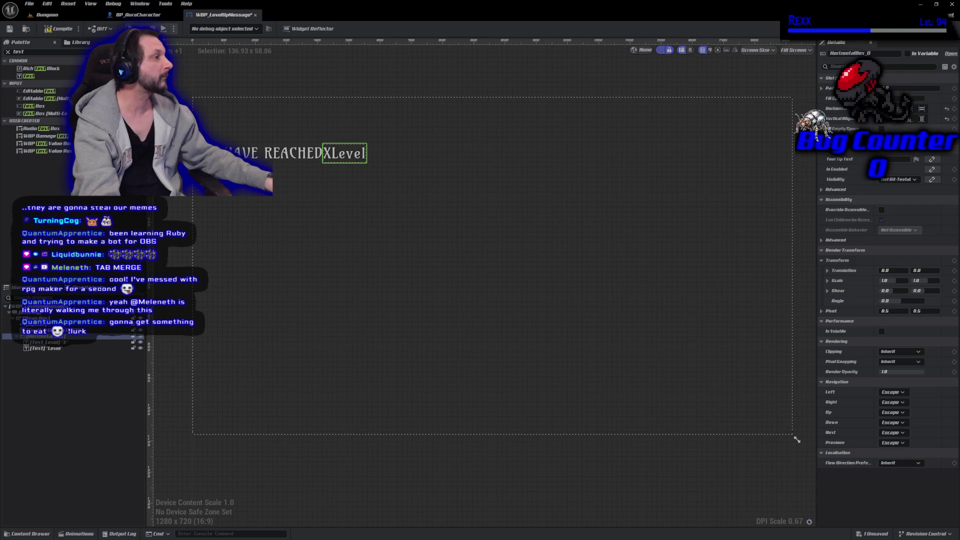
pyautogui.click(901, 98)
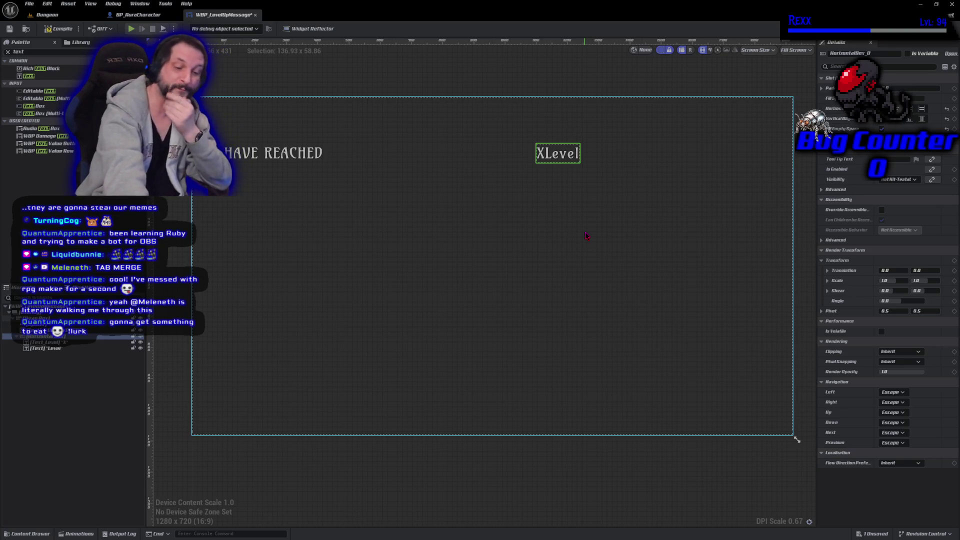
pyautogui.hotkey('ctrl', 'z')
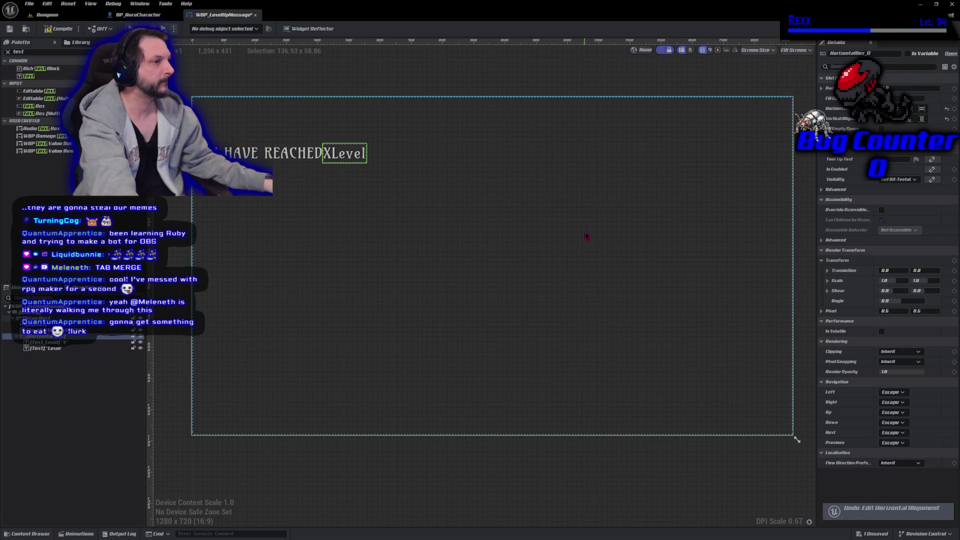
pyautogui.hotkey('ctrl', 'z')
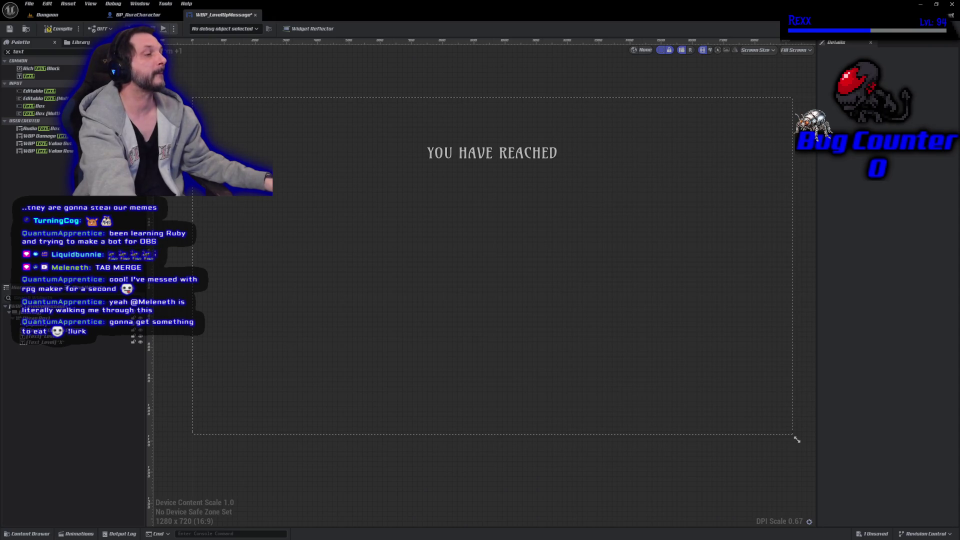
pyautogui.click(54, 343)
# - Wrap the selected X and Level text blocks in a Horizontal Box and select it
pyautogui.keyDown('ctrl'); pyautogui.click(54, 337); pyautogui.keyUp('ctrl')
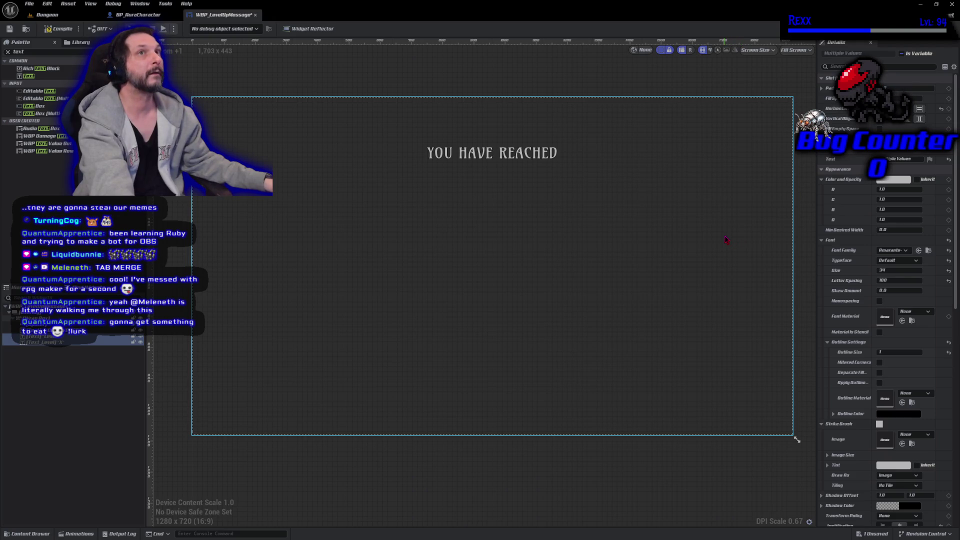
pyautogui.rightClick(48, 341)
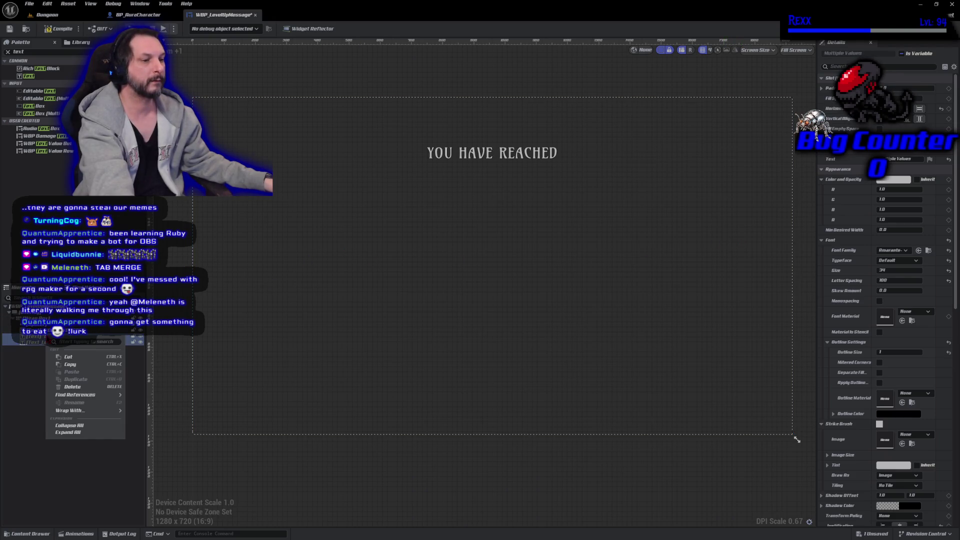
pyautogui.moveTo(75, 411)
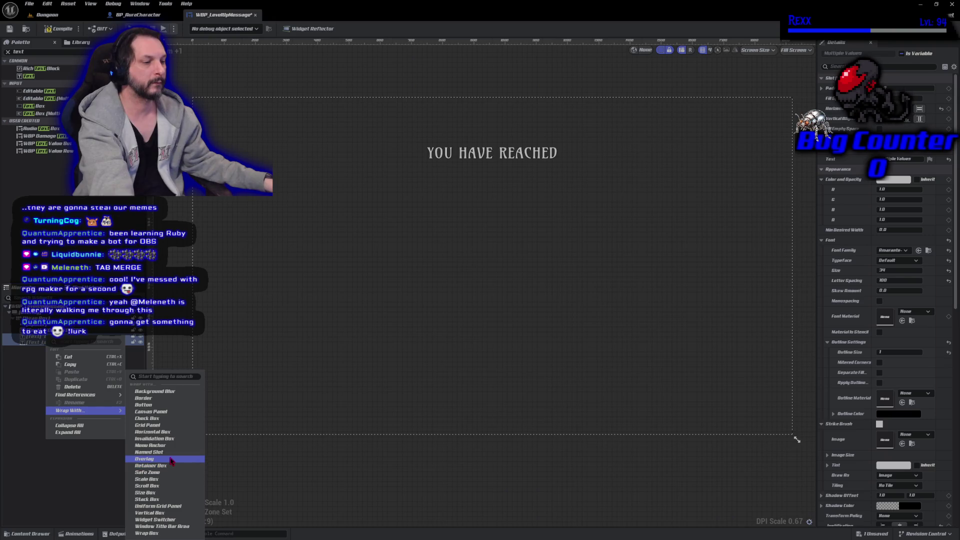
pyautogui.click(165, 432)
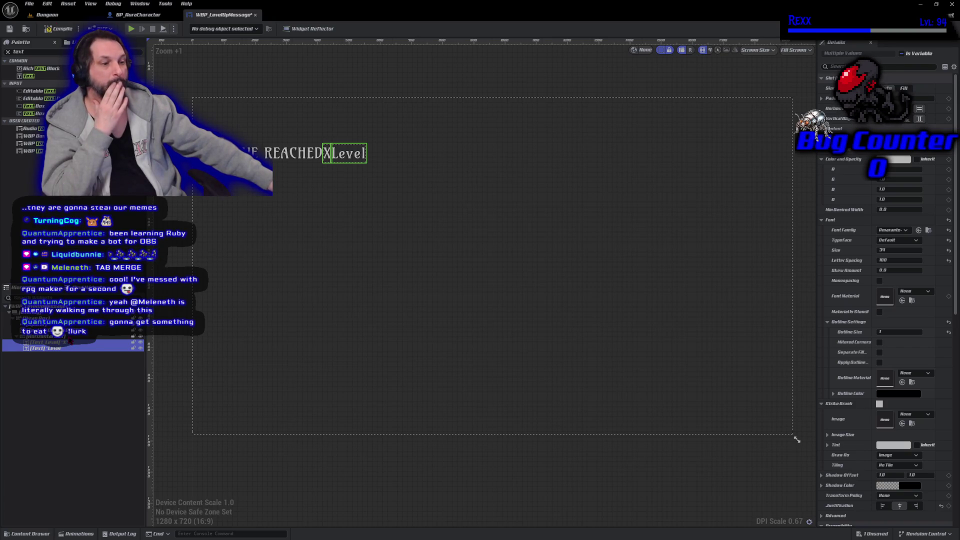
pyautogui.click(60, 336)
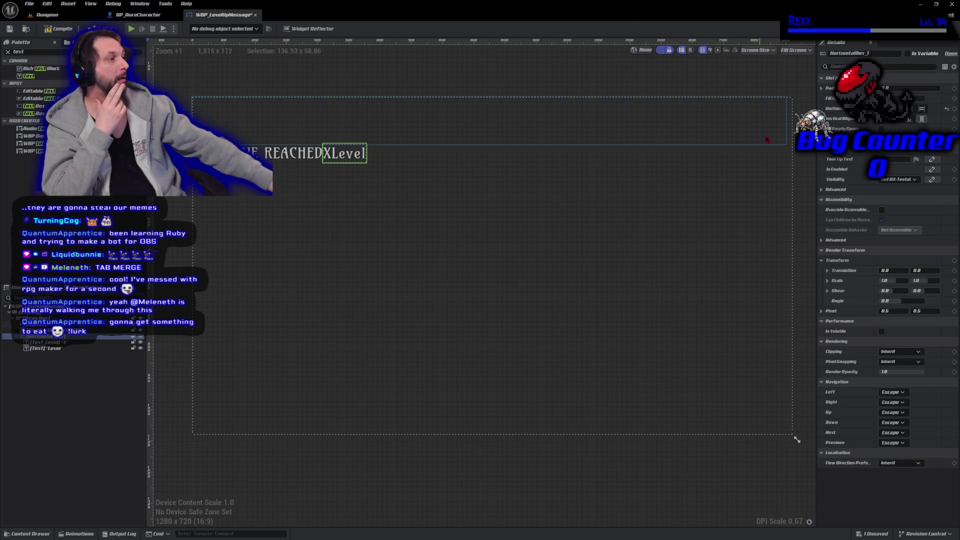
pyautogui.click(882, 128)
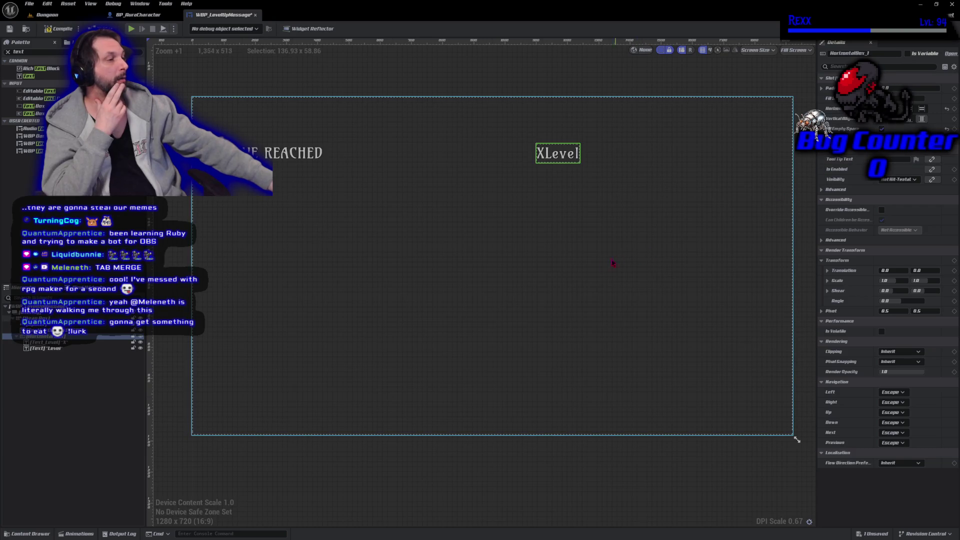
pyautogui.click(541, 155)
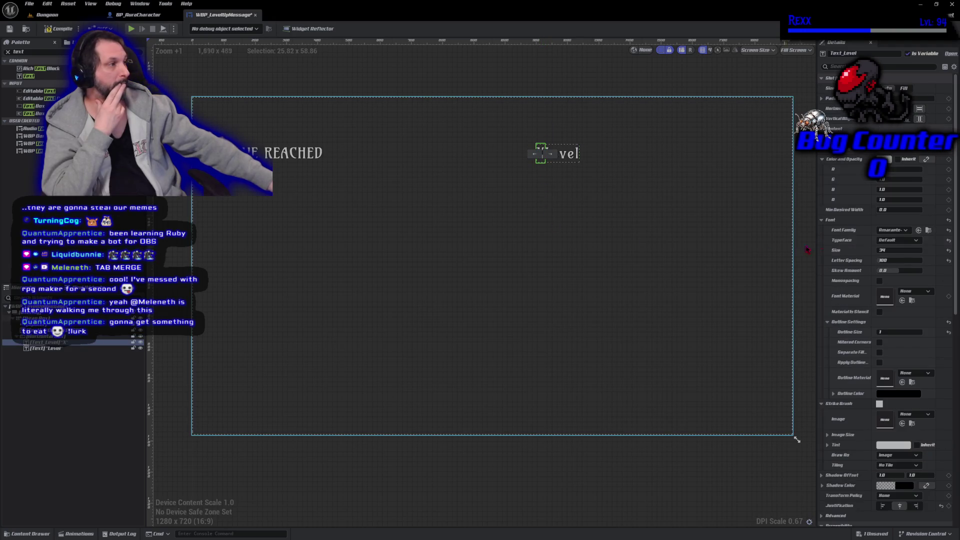
pyautogui.click(572, 153)
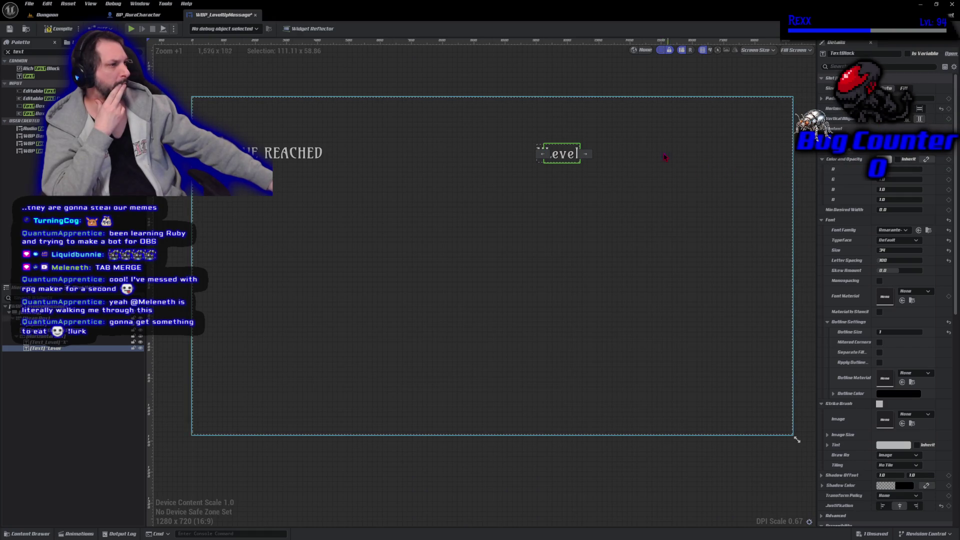
pyautogui.moveTo(544, 153); pyautogui.dragTo(538, 154)
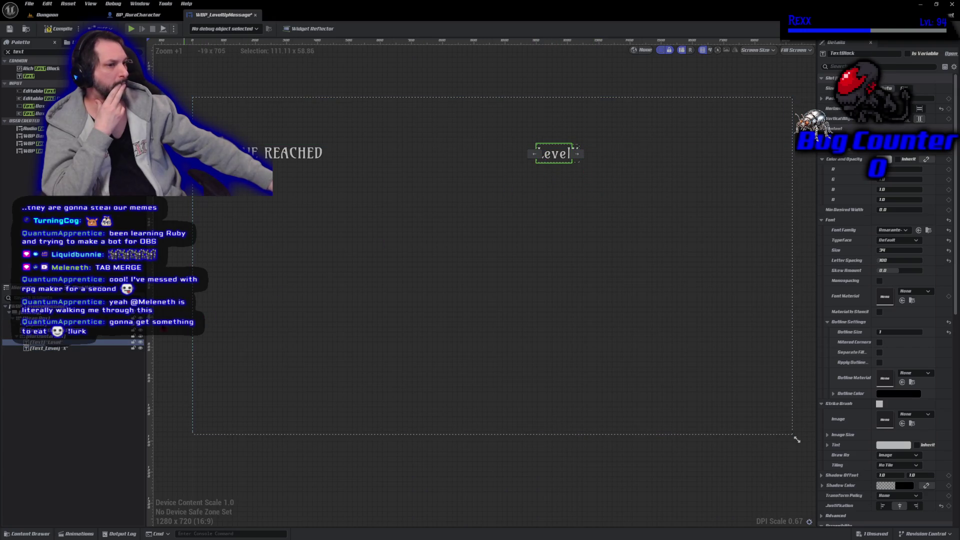
pyautogui.click(70, 349)
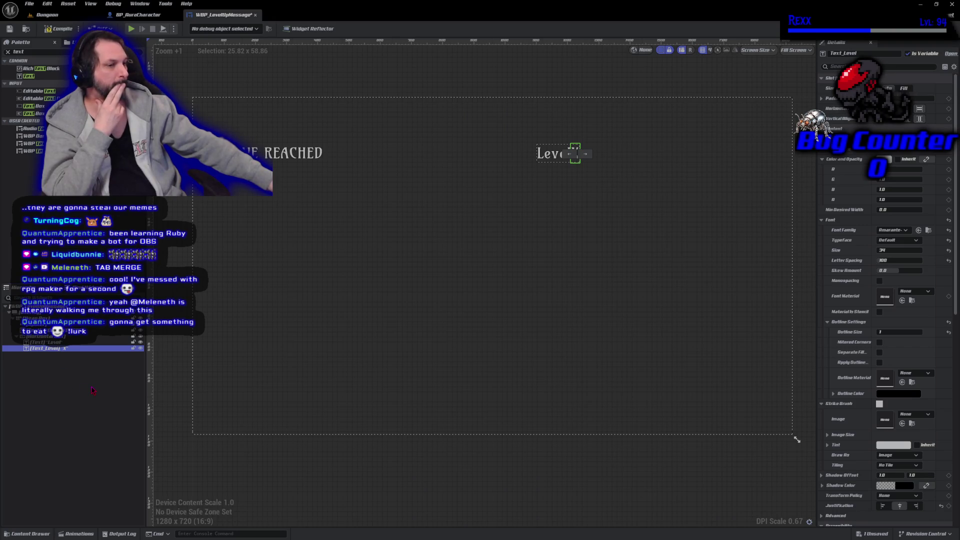
pyautogui.click(75, 332)
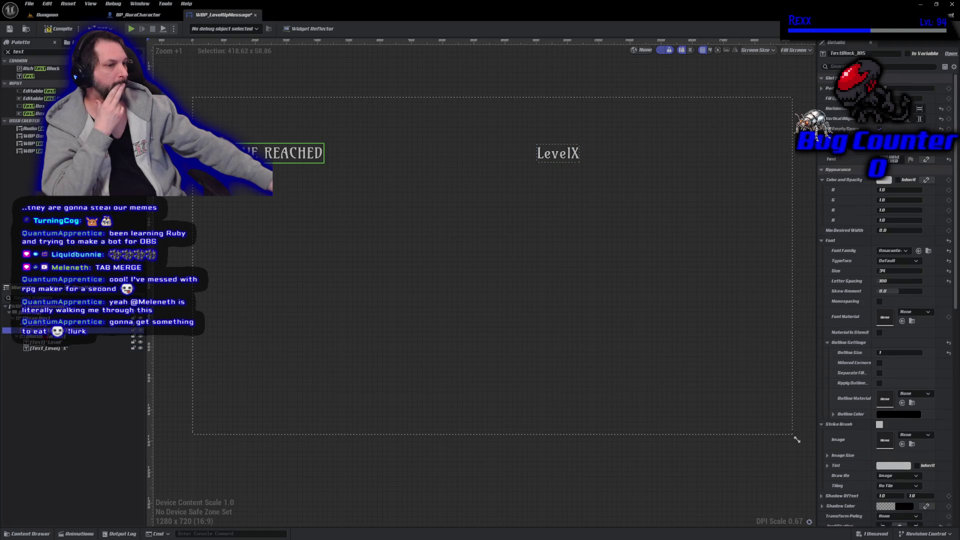
pyautogui.click(45, 336)
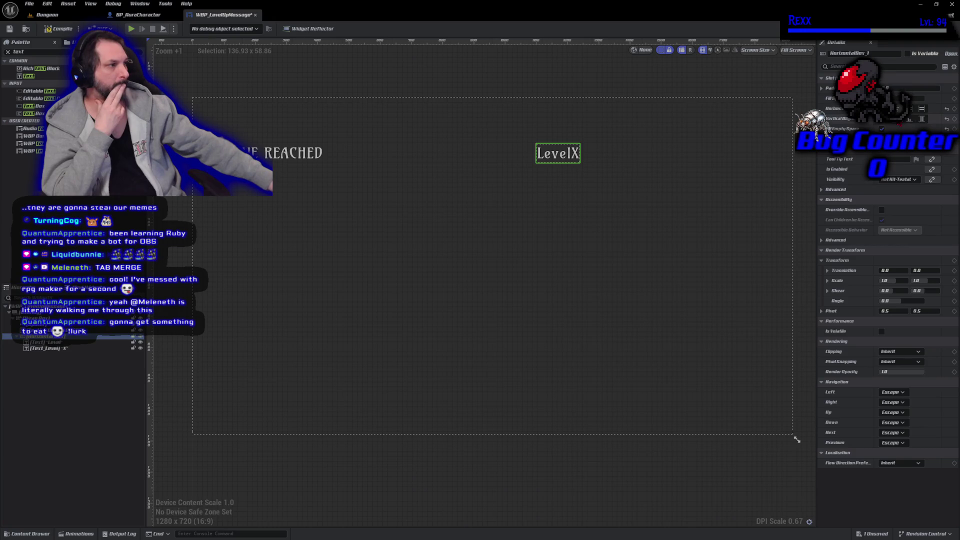
pyautogui.click(922, 108)
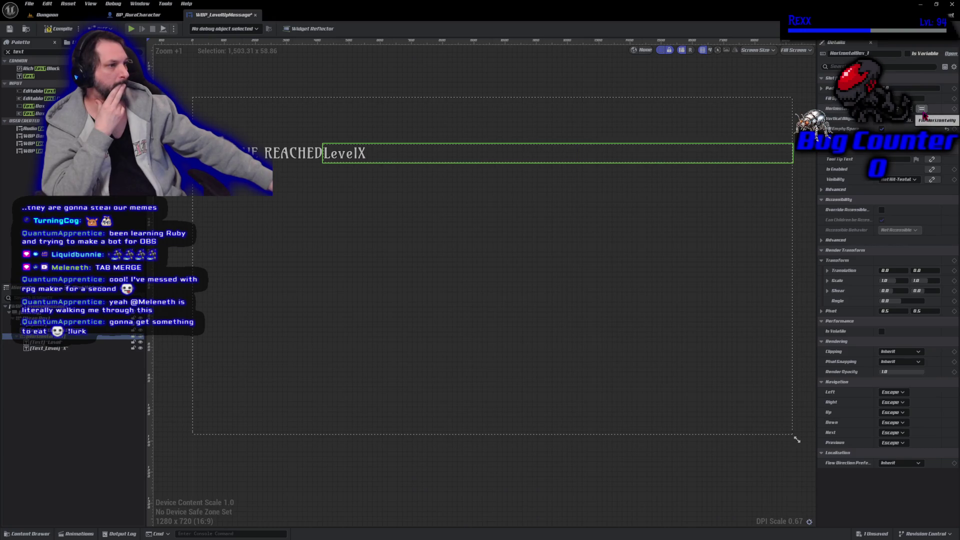
pyautogui.click(918, 109)
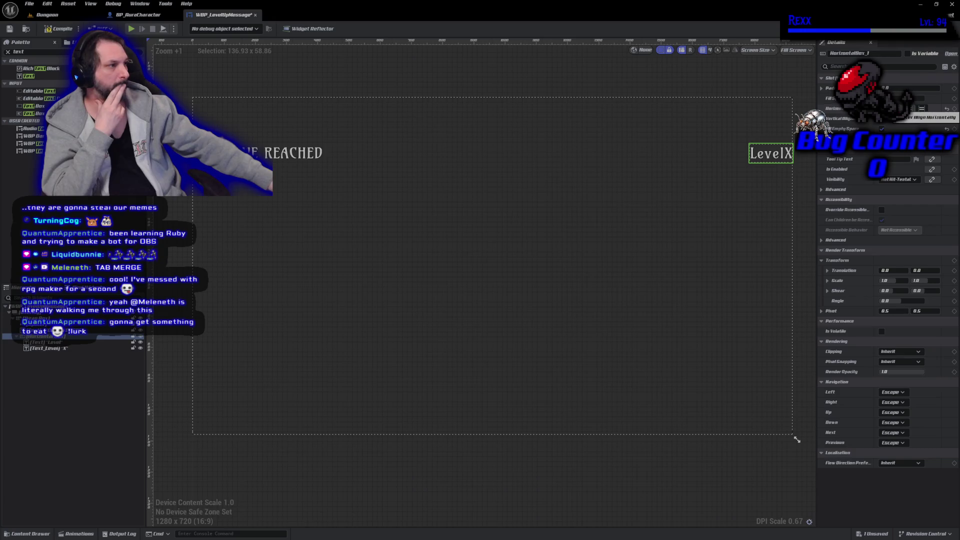
pyautogui.click(903, 109)
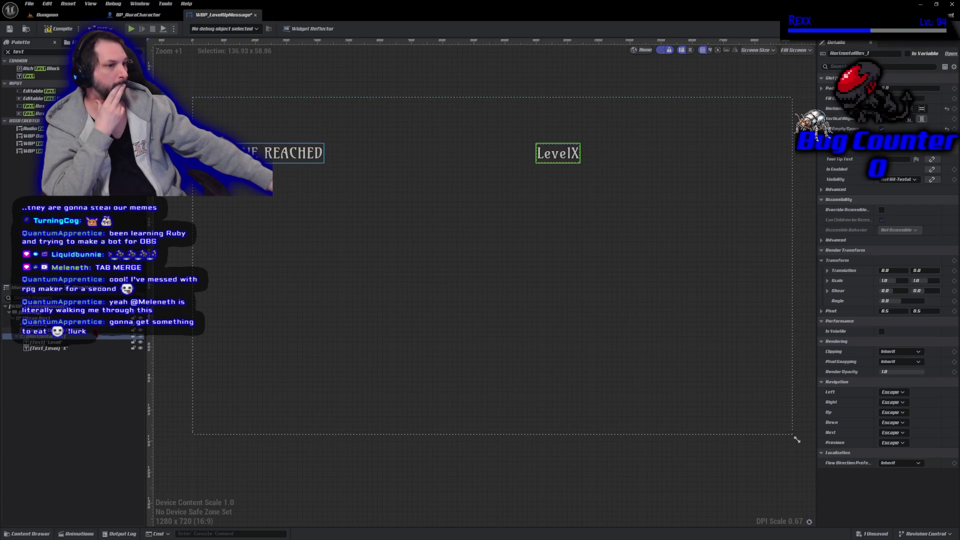
pyautogui.click(46, 331)
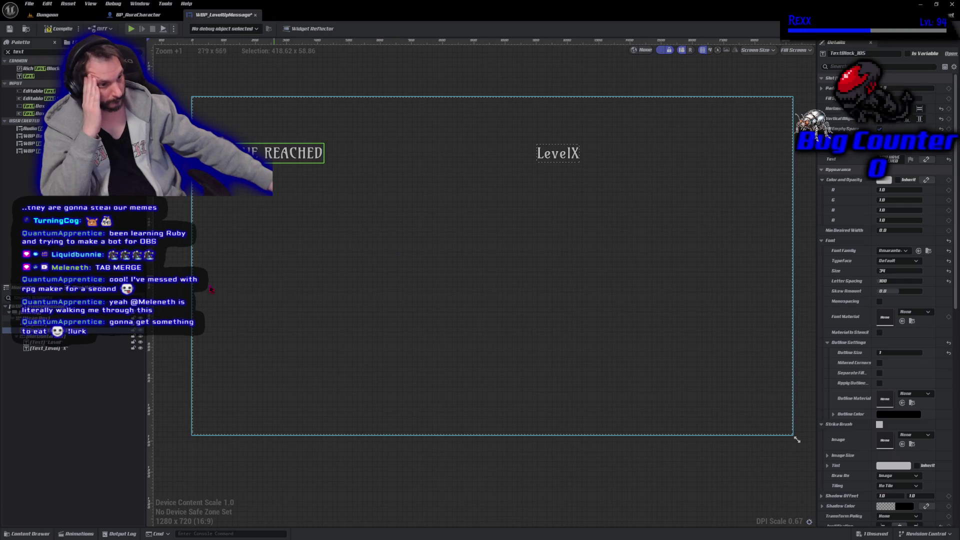
pyautogui.click(40, 324)
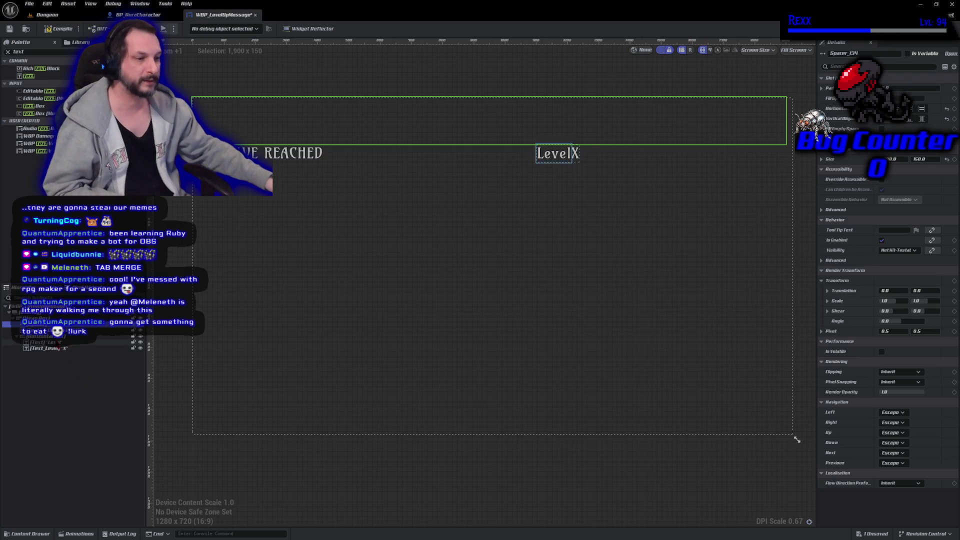
pyautogui.click(45, 336)
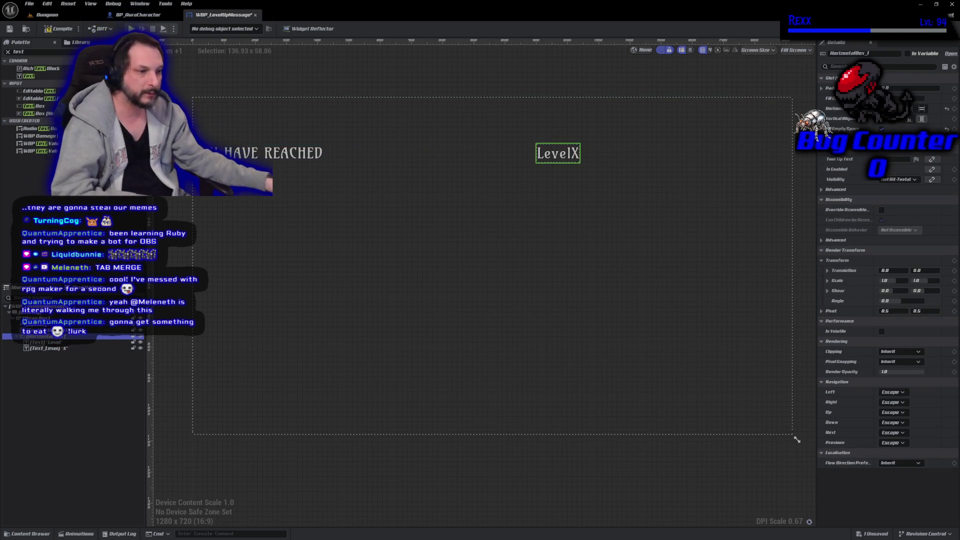
pyautogui.click(271, 153)
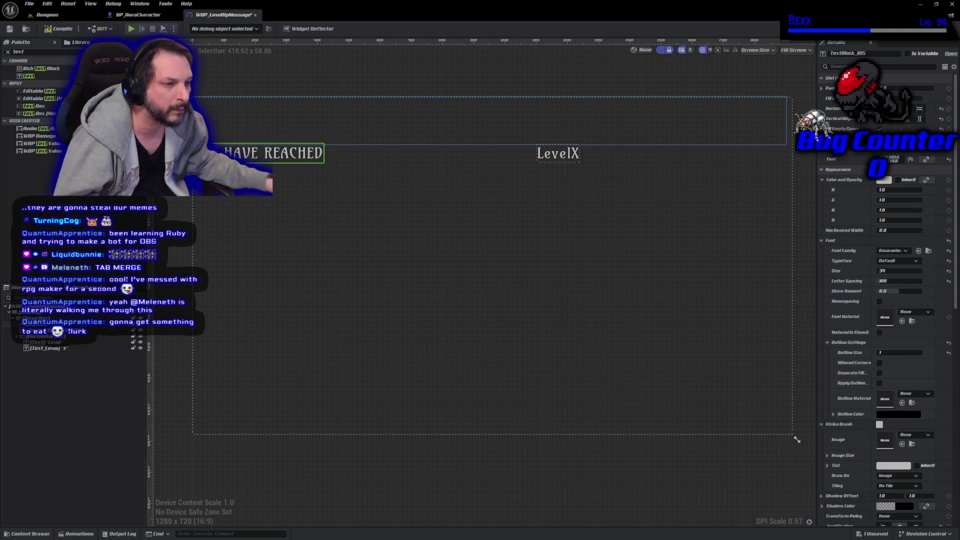
pyautogui.click(50, 324)
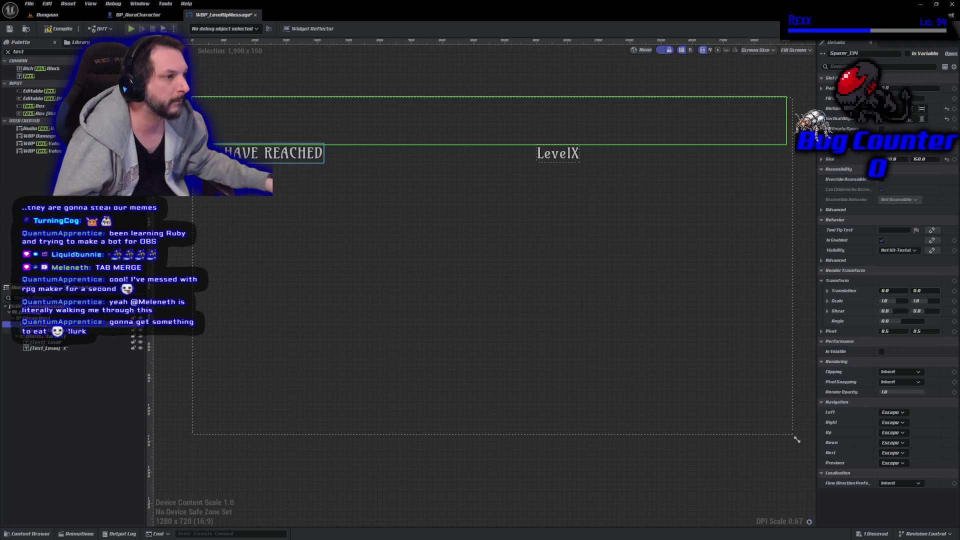
# - Undo the alignment and fill edits until only the centred YOU HAVE REACHED heading remains
pyautogui.hotkey('ctrl', 'z')
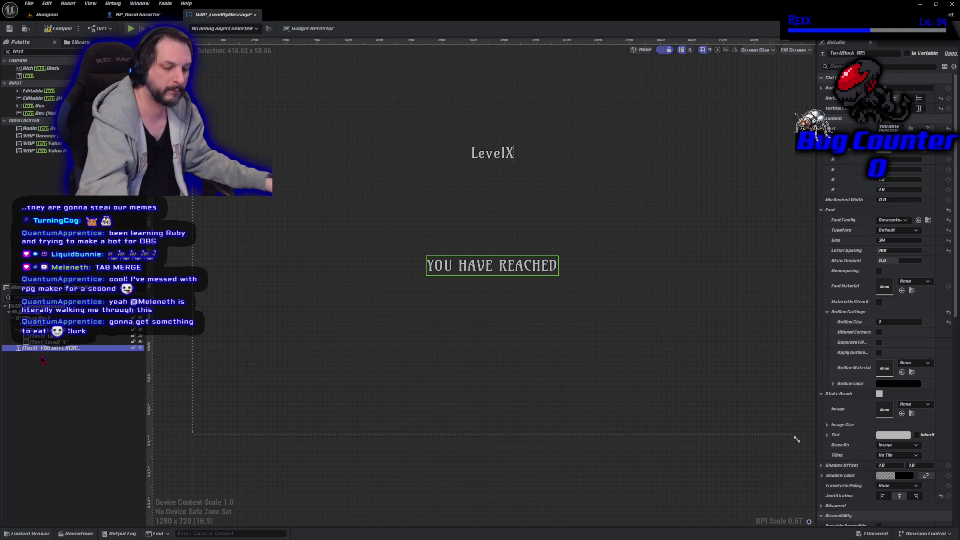
pyautogui.hotkey('ctrl', 'z')
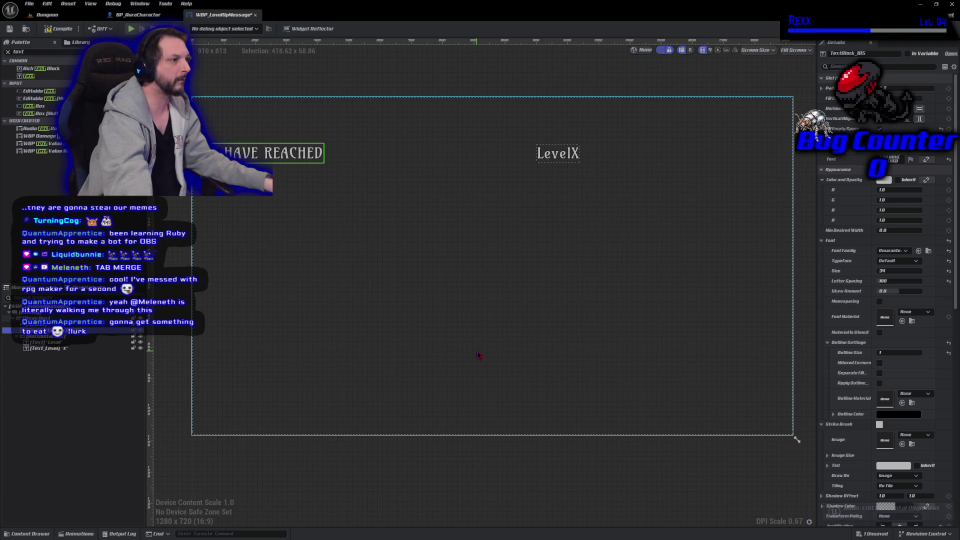
pyautogui.hotkey('ctrl', 'z')
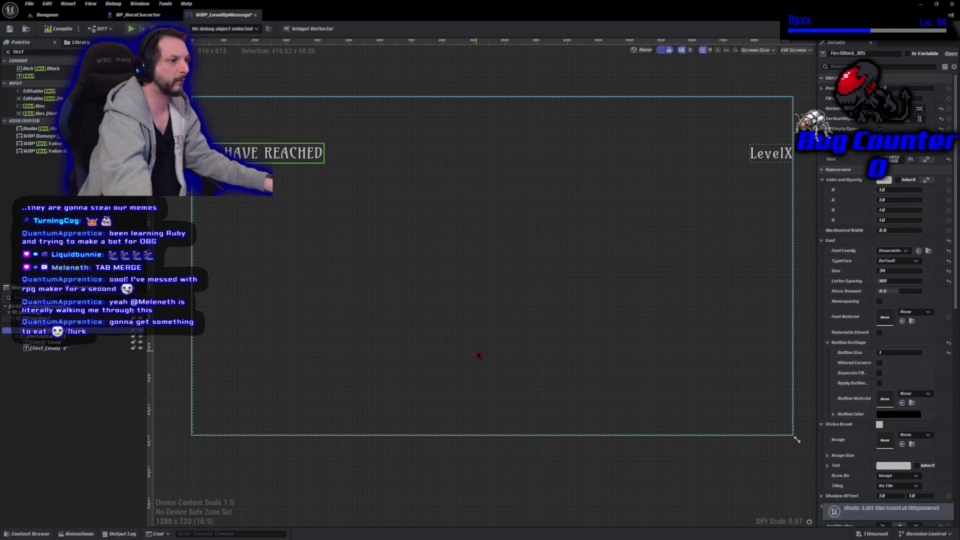
pyautogui.hotkey('ctrl', 'z')
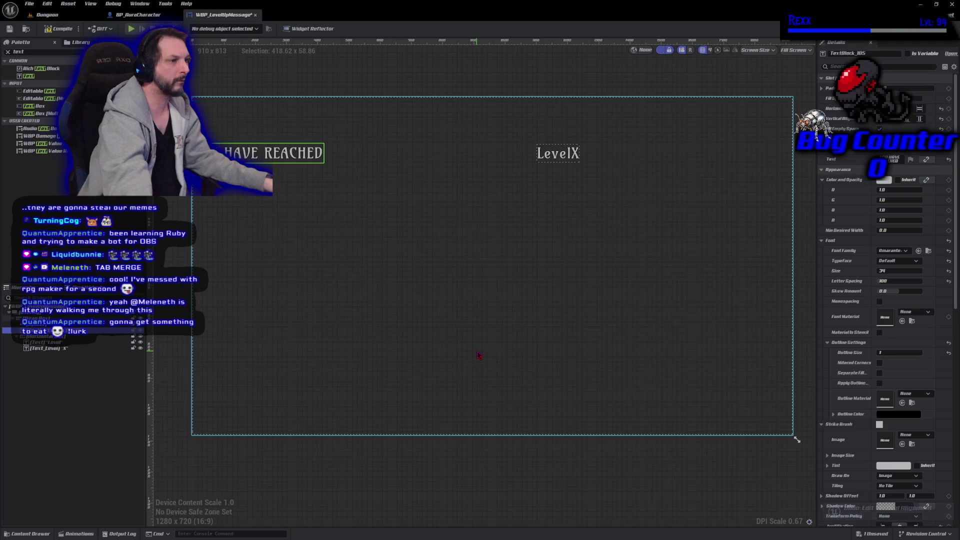
pyautogui.hotkey('ctrl', 'z')
pyautogui.hotkey('ctrl', 'z')
pyautogui.hotkey('ctrl', 'z')
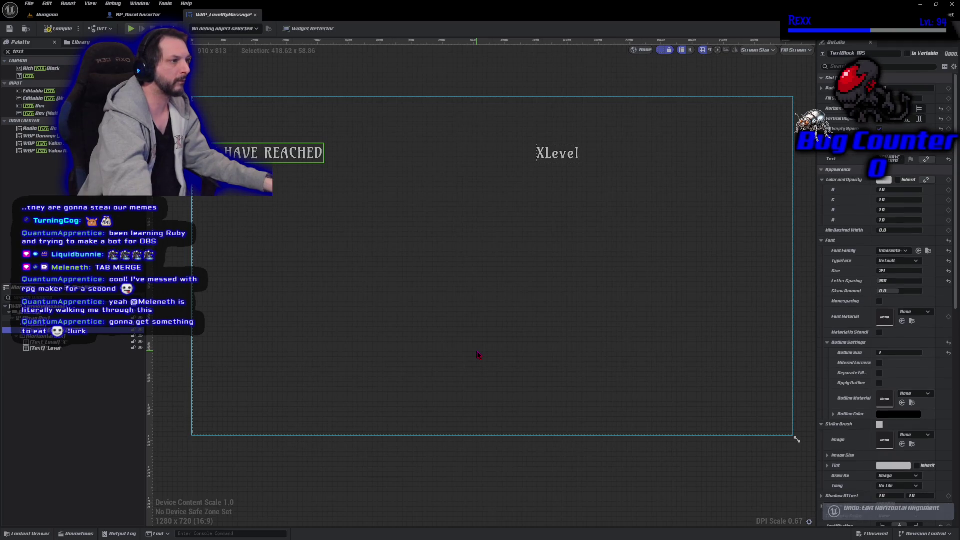
pyautogui.hotkey('ctrl', 'z')
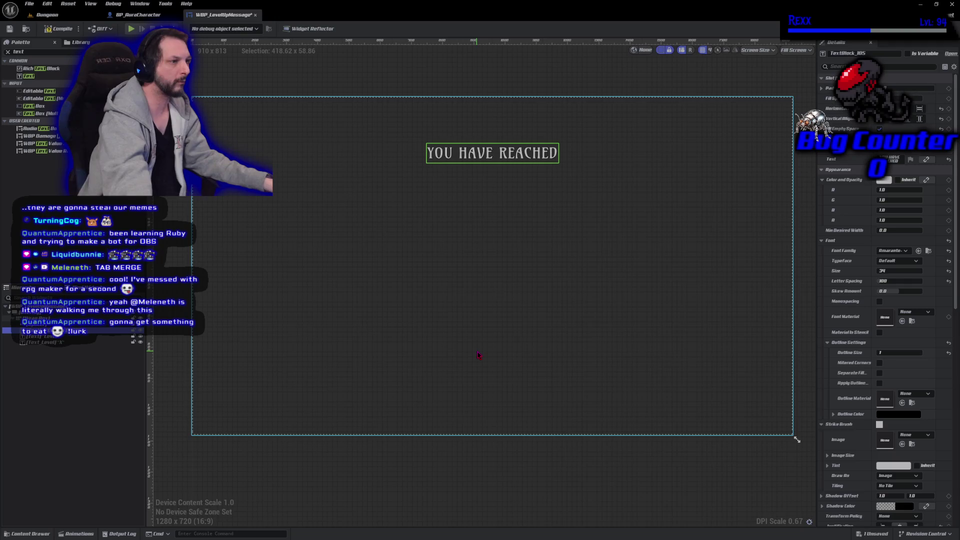
pyautogui.hotkey('ctrl', 'z')
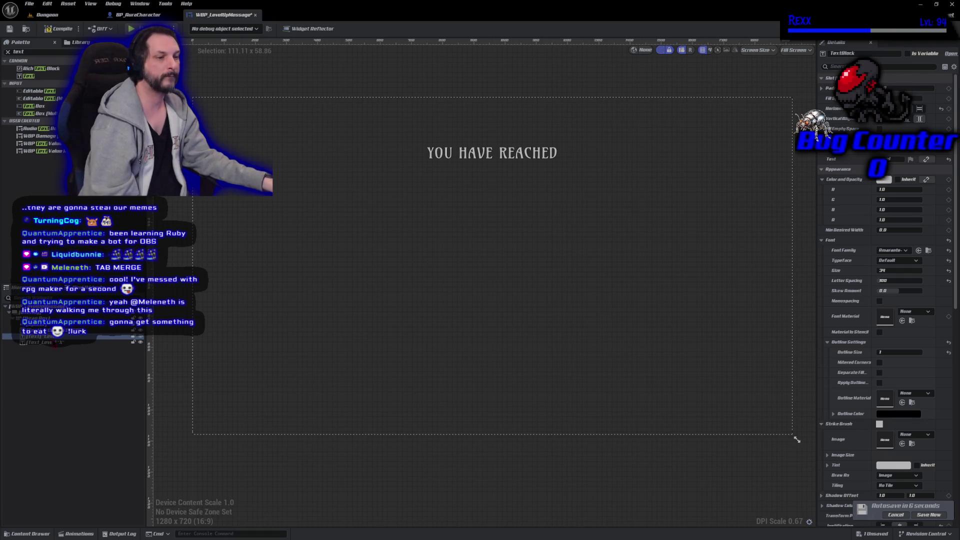
pyautogui.click(58, 343)
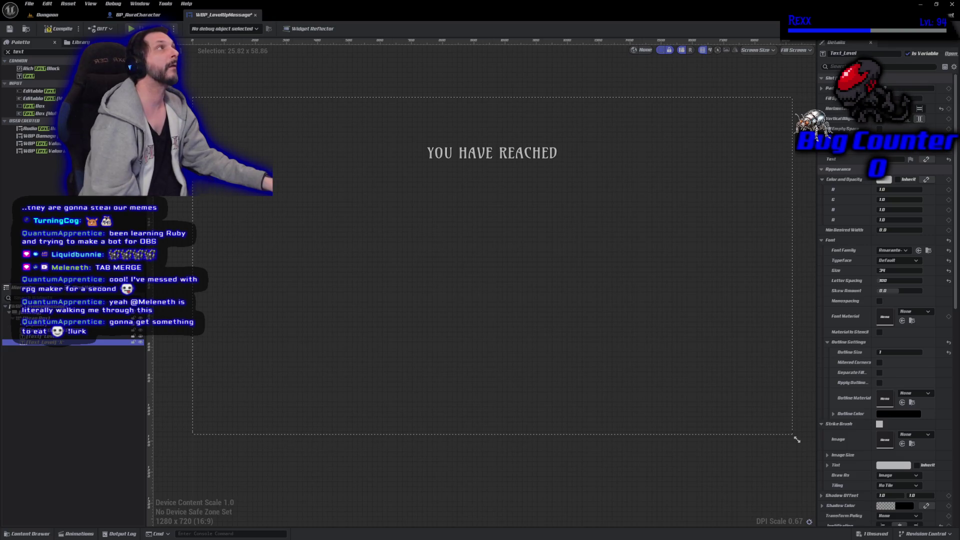
pyautogui.click(86, 337)
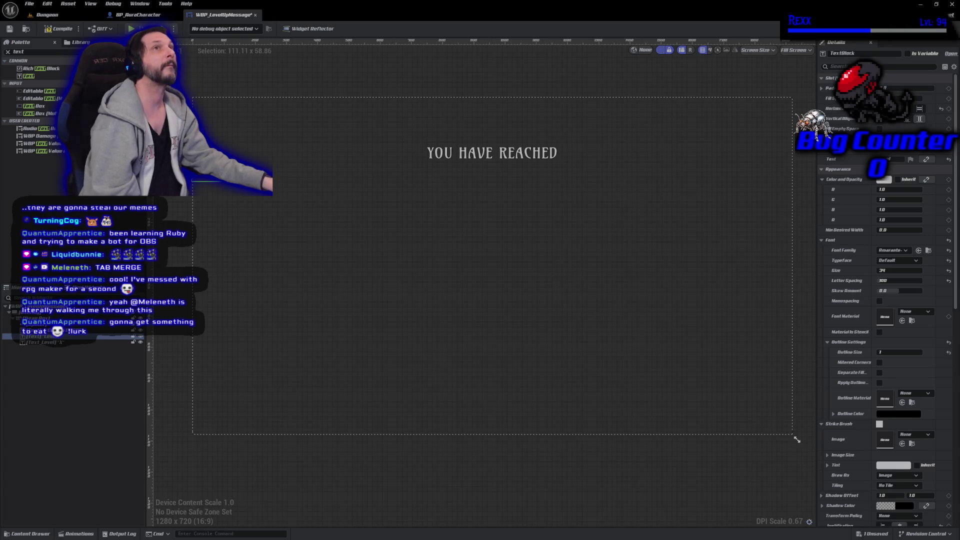
pyautogui.click(74, 342)
pyautogui.click(74, 336)
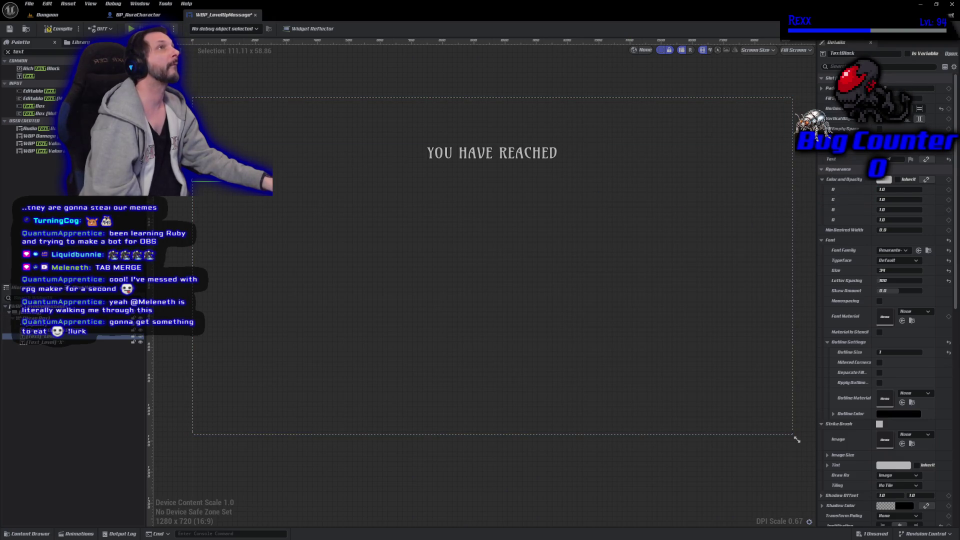
pyautogui.click(63, 342)
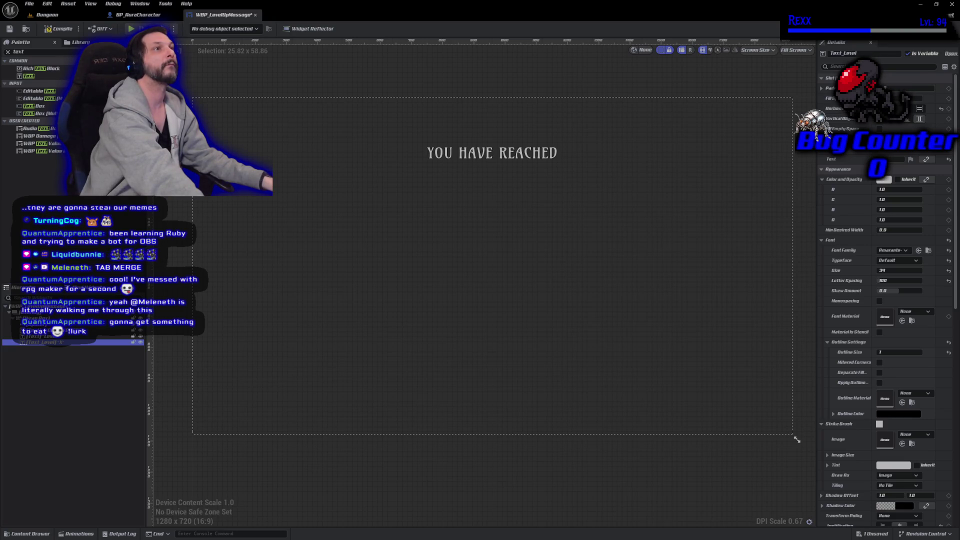
pyautogui.keyDown('ctrl'); pyautogui.click(52, 337); pyautogui.keyUp('ctrl')
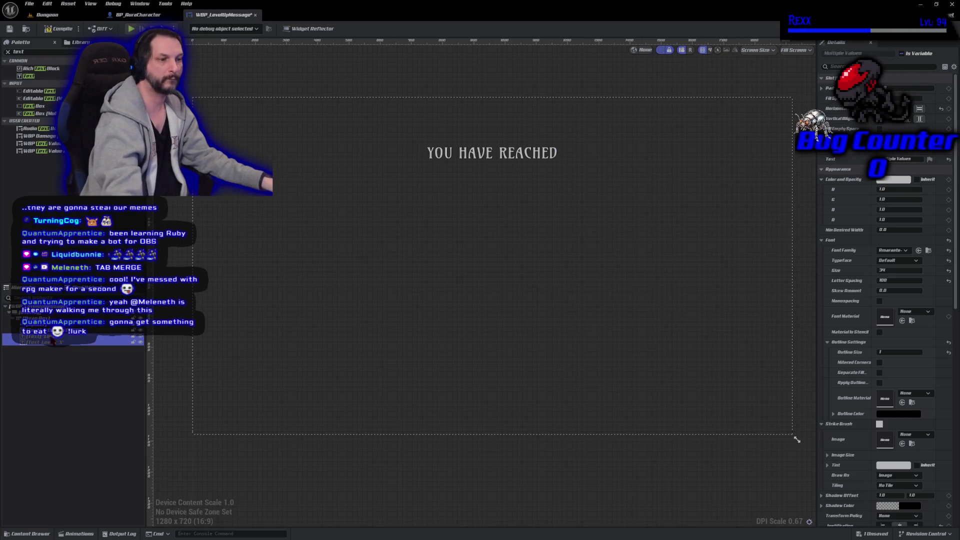
# - Wrap the X and Level text blocks together in a Horizontal Box
pyautogui.rightClick(53, 341)
pyautogui.moveTo(102, 413)
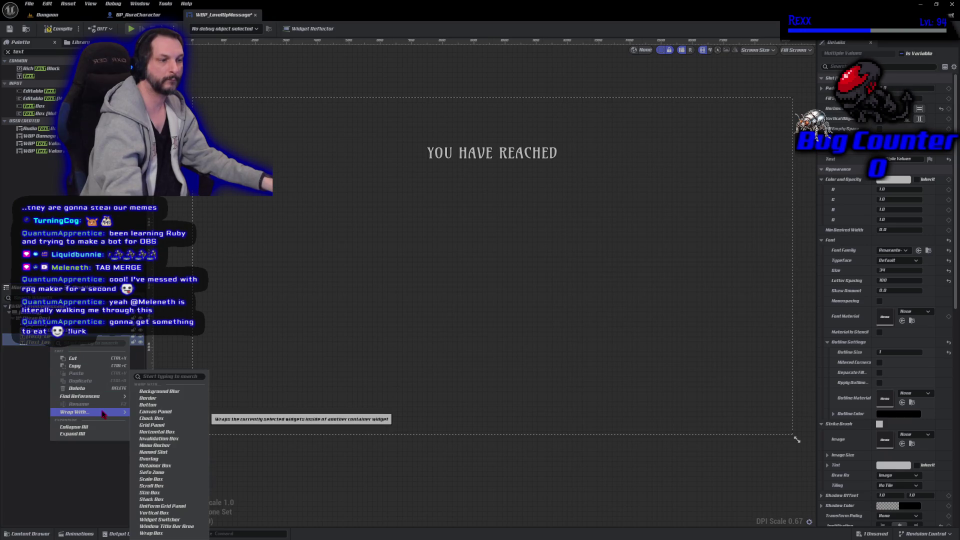
pyautogui.click(157, 432)
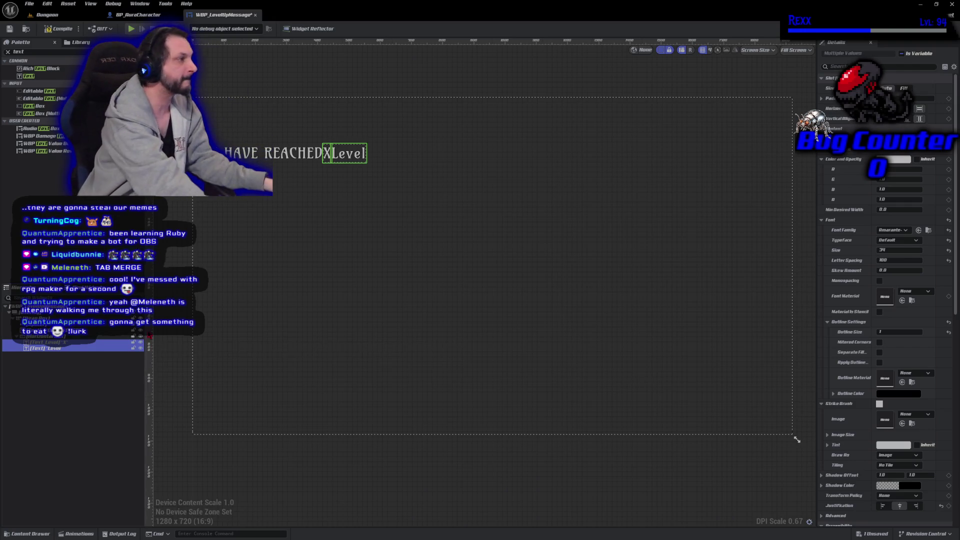
pyautogui.click(920, 98)
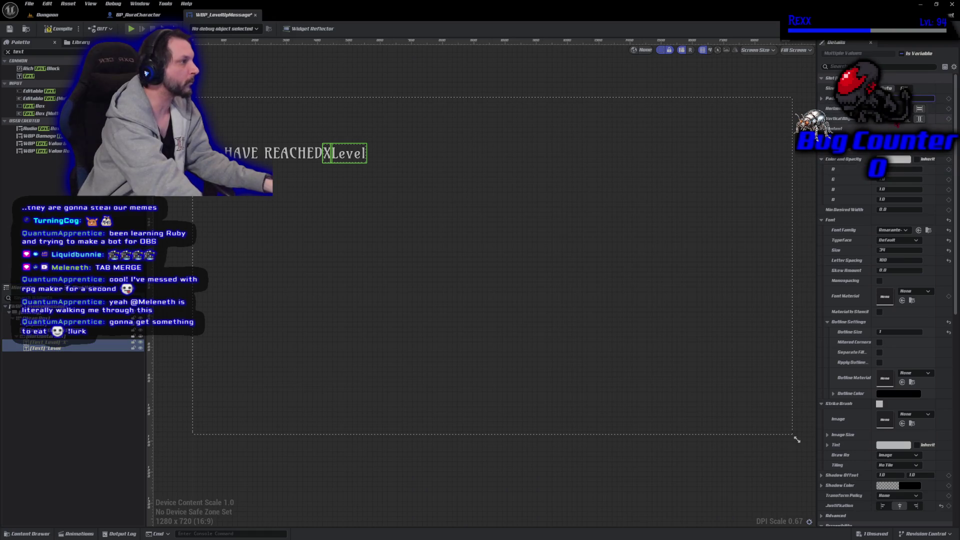
# - Give the Level text a padding of 1 to separate it from X
pyautogui.write('2')
pyautogui.press('Return')
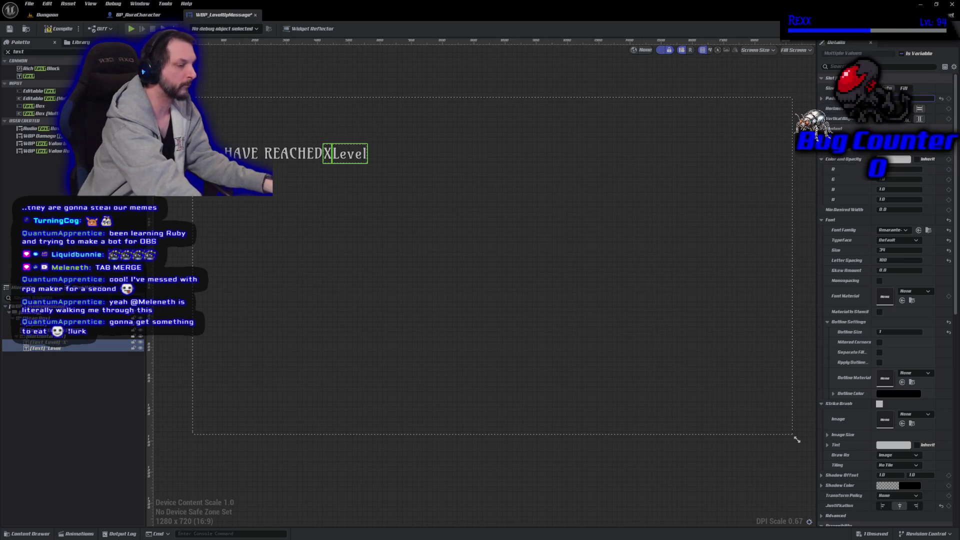
pyautogui.write('1')
pyautogui.press('Return')
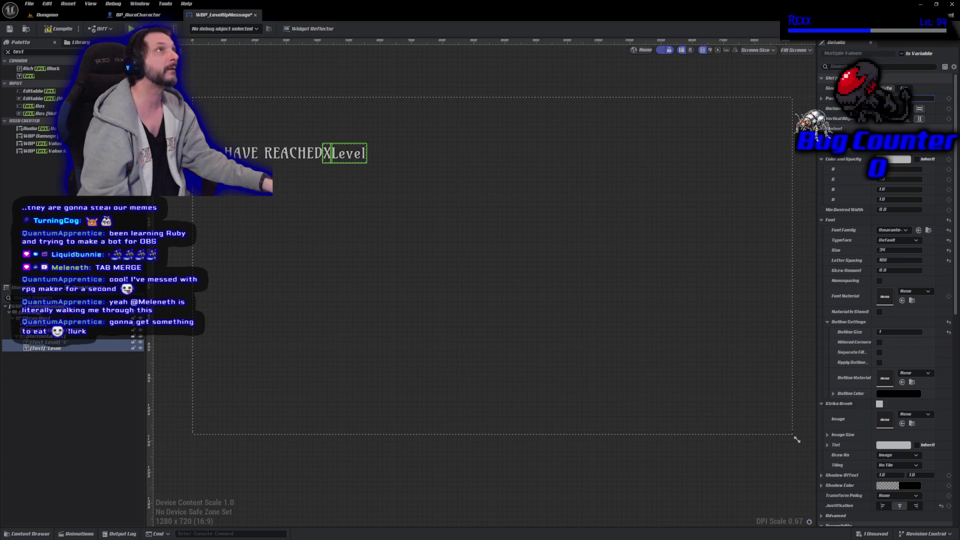
pyautogui.click(765, 282)
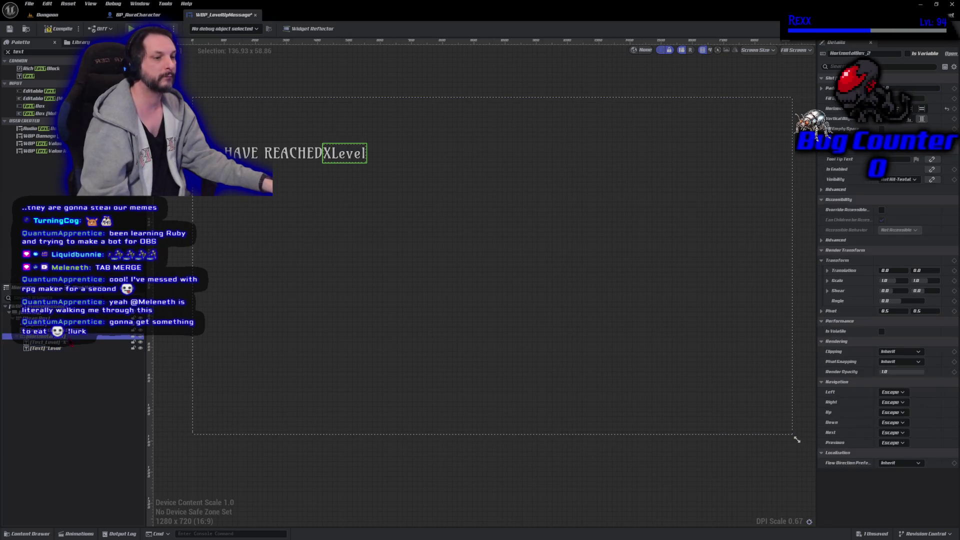
# - Reorder the row so Level precedes X, centred beneath the YOU HAVE REACHED heading
pyautogui.click(140, 336)
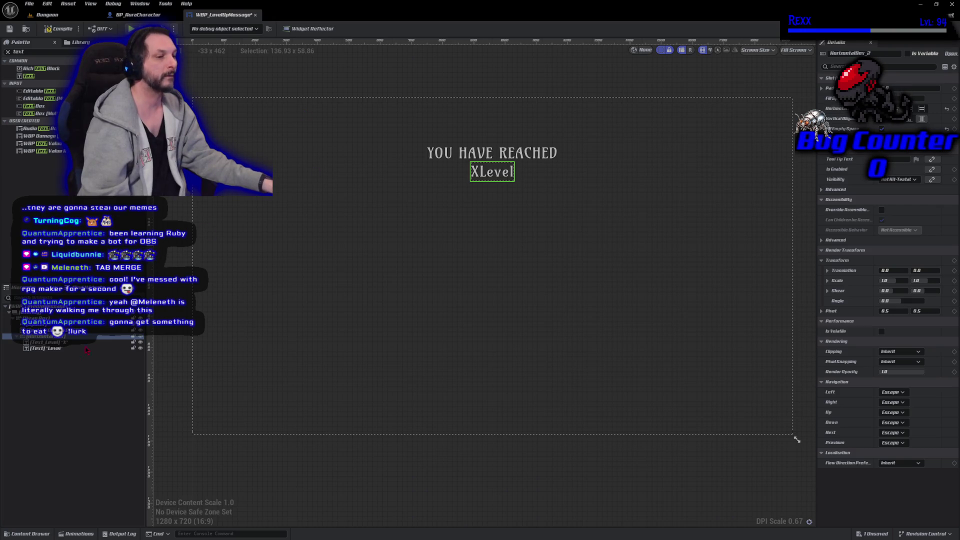
pyautogui.click(475, 171)
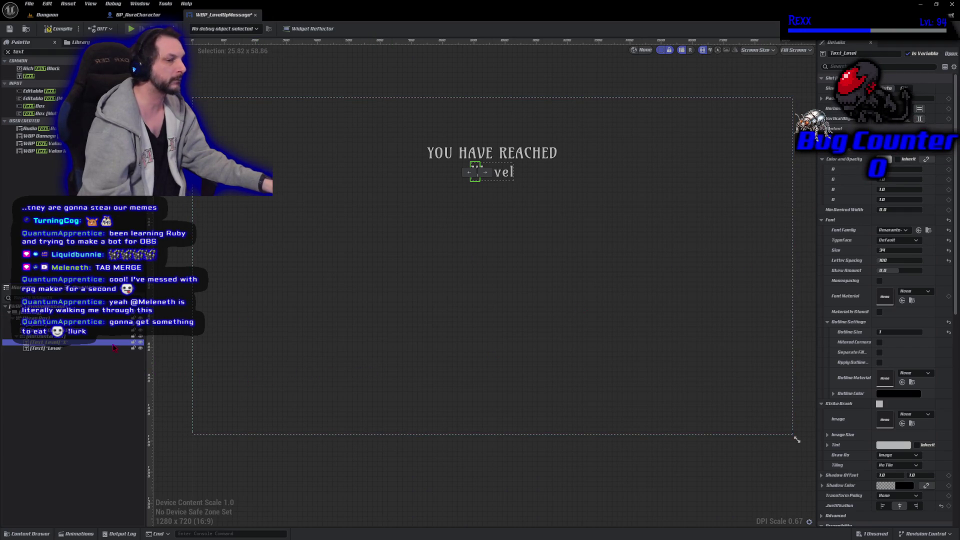
pyautogui.click(59, 349)
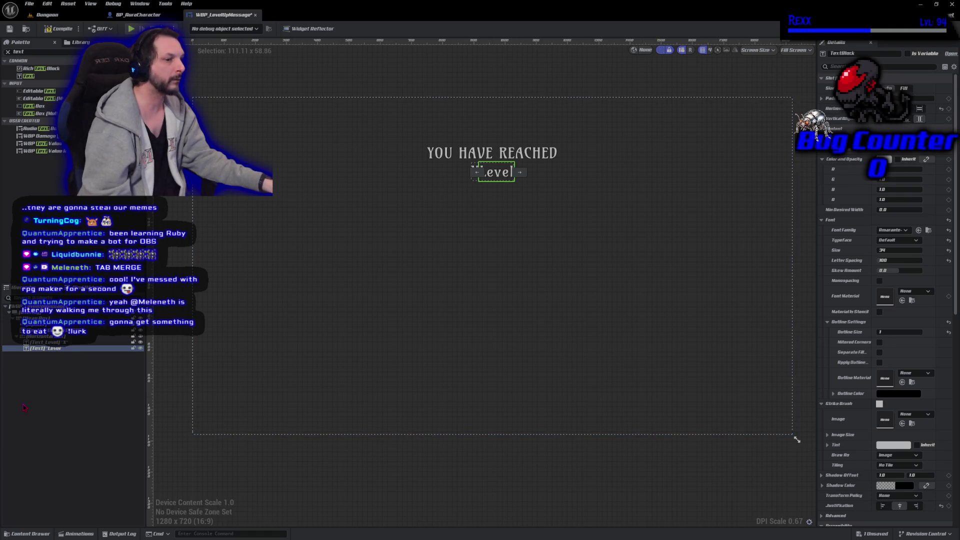
pyautogui.click(55, 342)
pyautogui.click(68, 349)
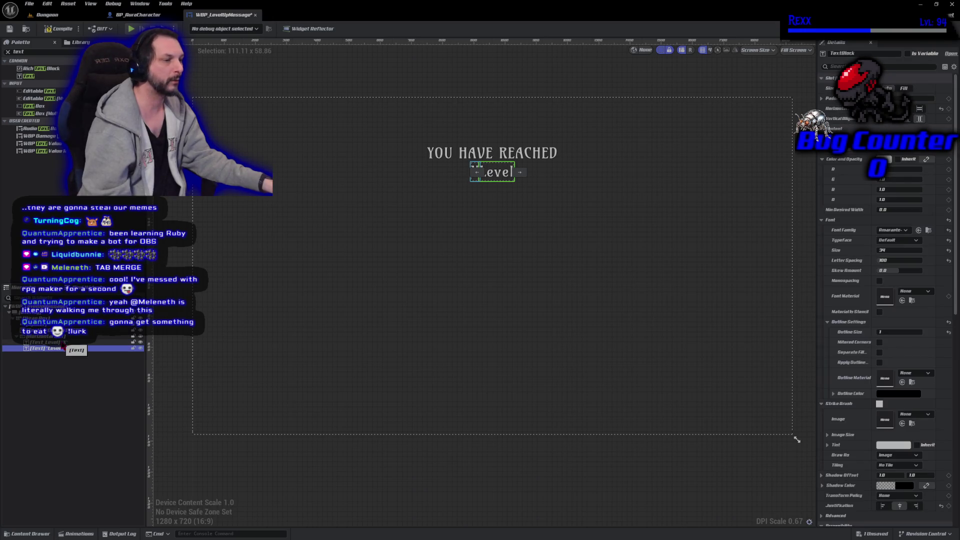
pyautogui.click(63, 343)
pyautogui.moveTo(64, 344)
pyautogui.mouseDown()
pyautogui.moveTo(125, 330)
pyautogui.moveTo(483, 169)
pyautogui.mouseUp()
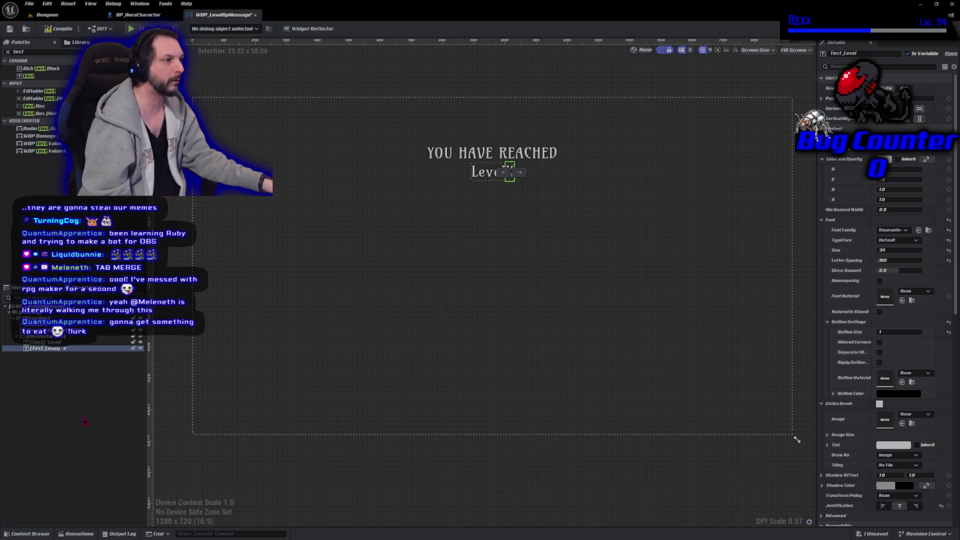
pyautogui.click(85, 342)
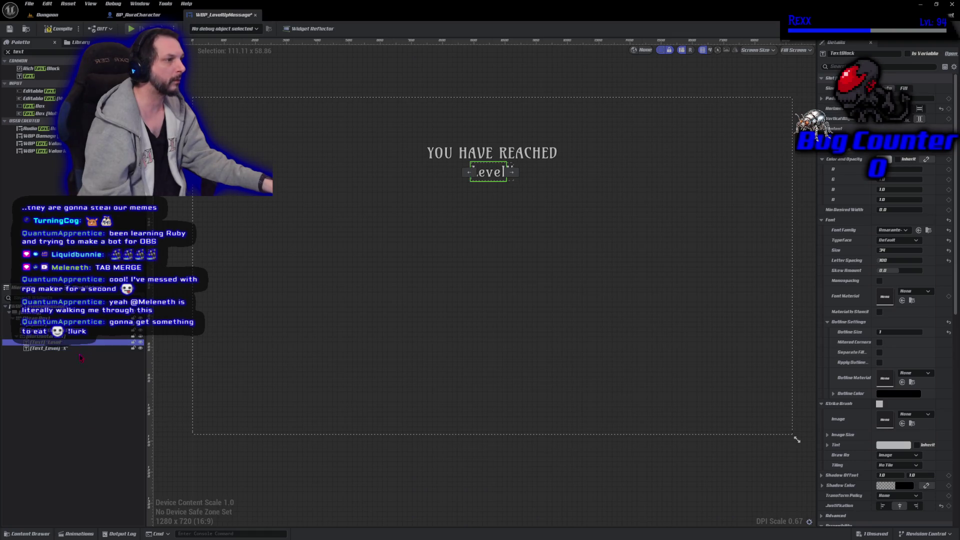
pyautogui.click(50, 423)
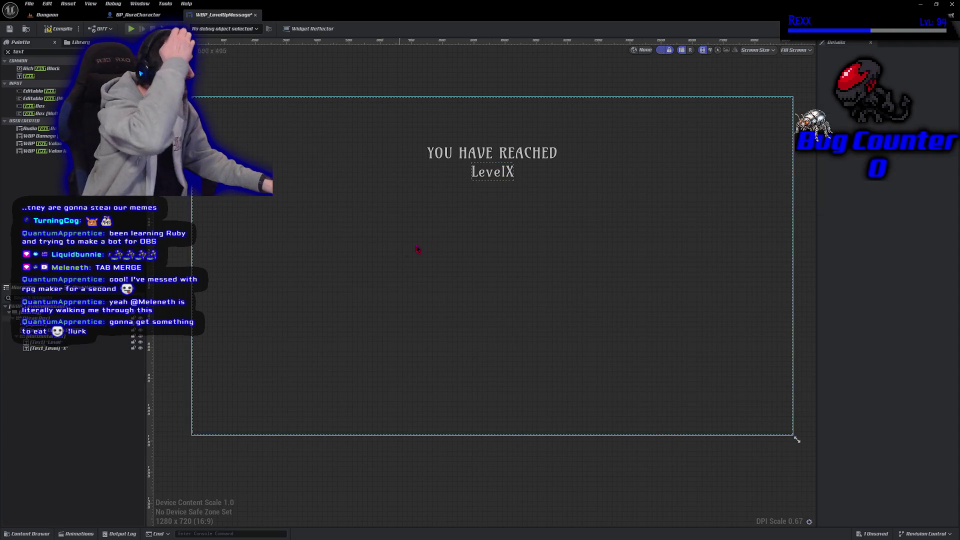
# - Add right padding to the Level text block so it sits apart from X
pyautogui.scroll(3, 470, 219)
pyautogui.scroll(2, 470, 219)
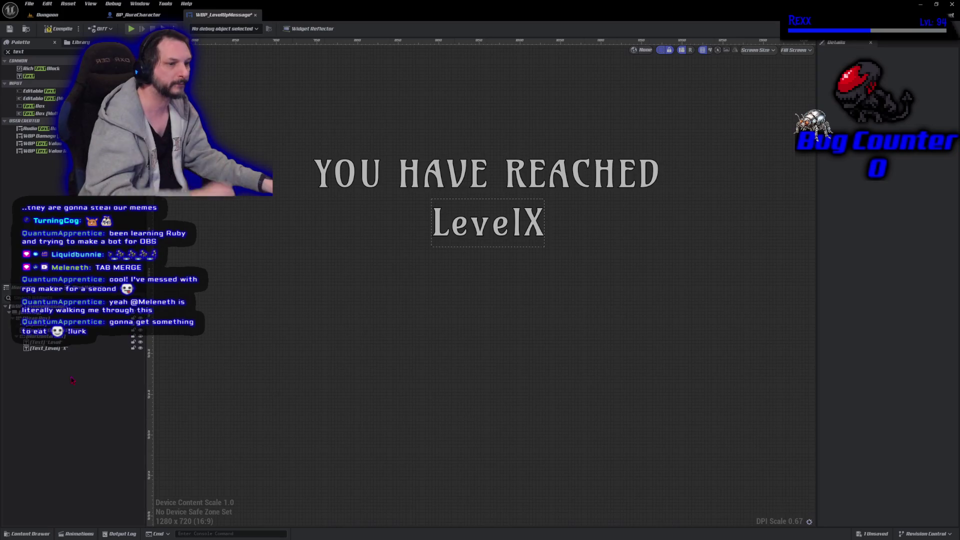
pyautogui.click(68, 348)
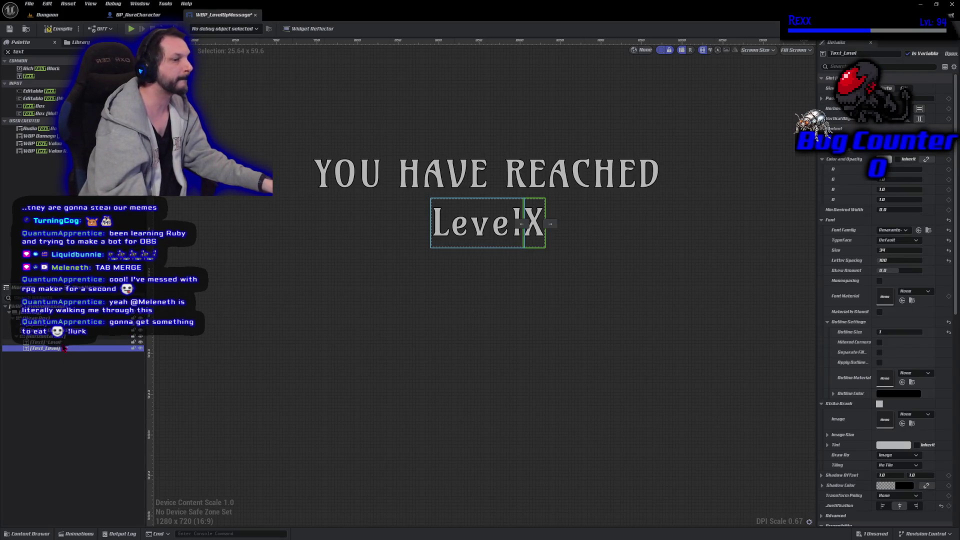
pyautogui.click(48, 342)
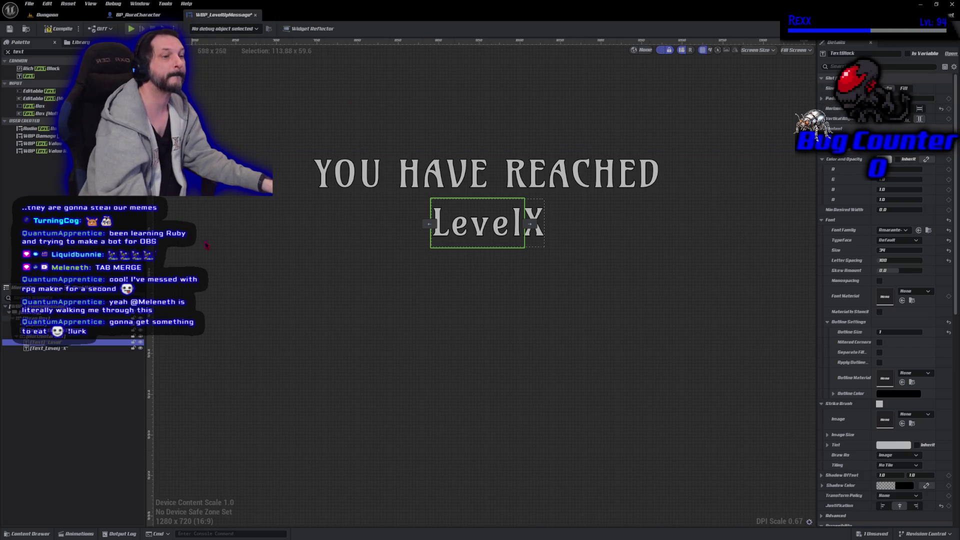
pyautogui.click(918, 98)
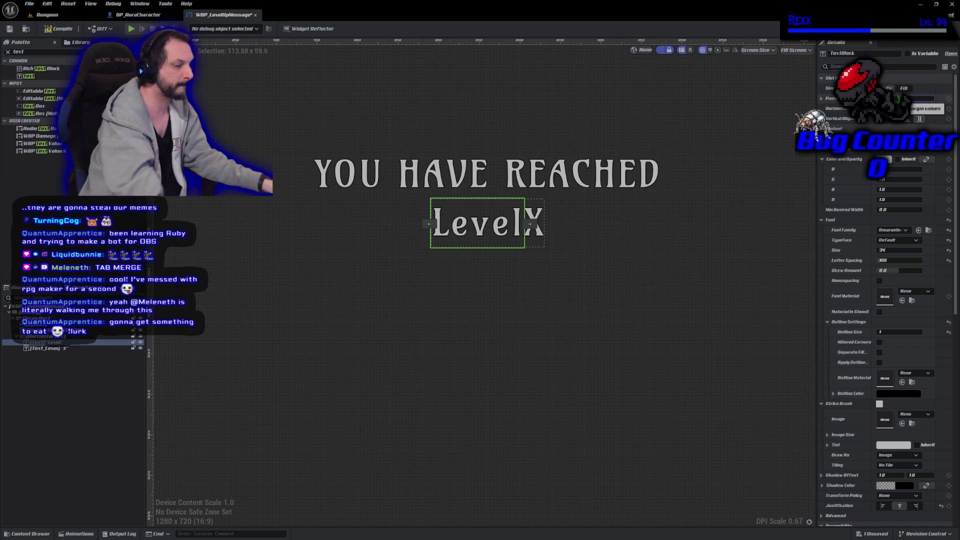
pyautogui.click(534, 222)
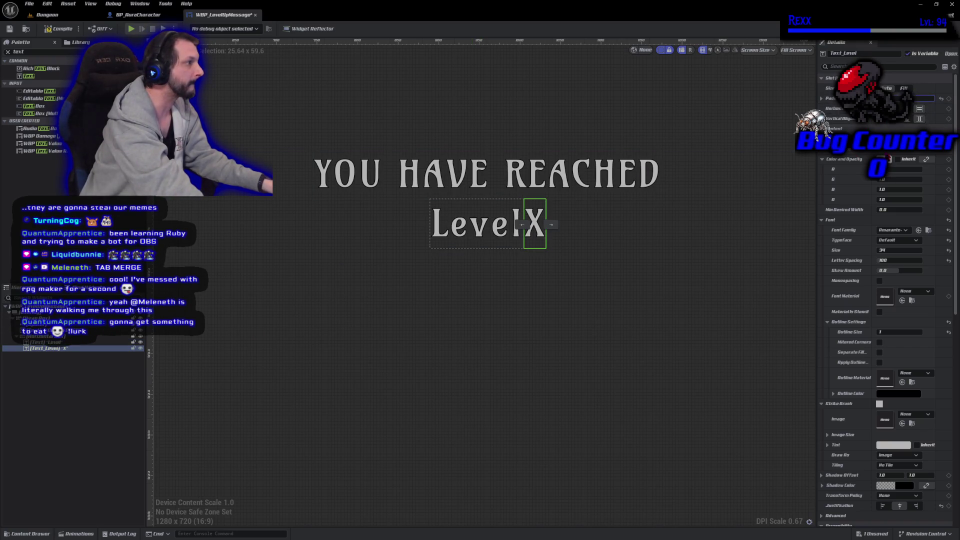
pyautogui.click(96, 426)
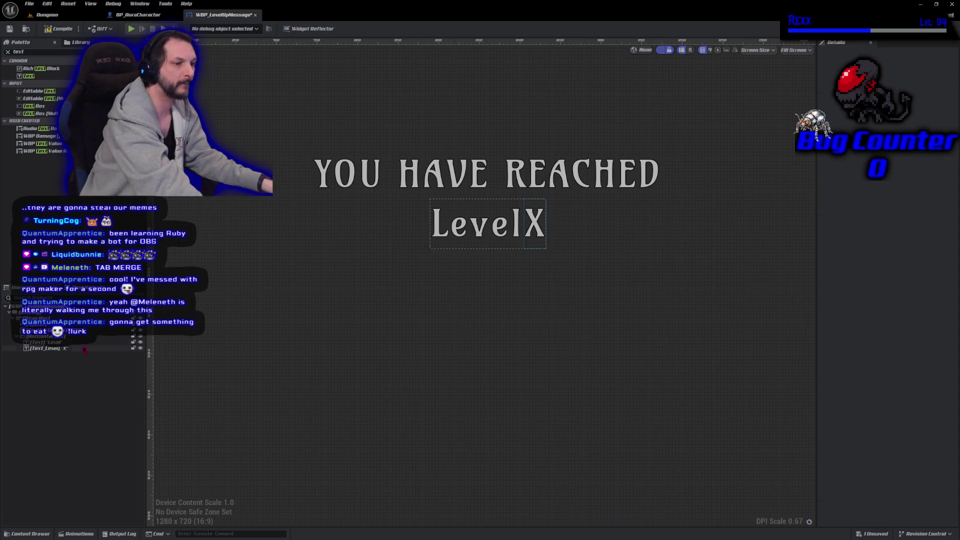
pyautogui.click(108, 349)
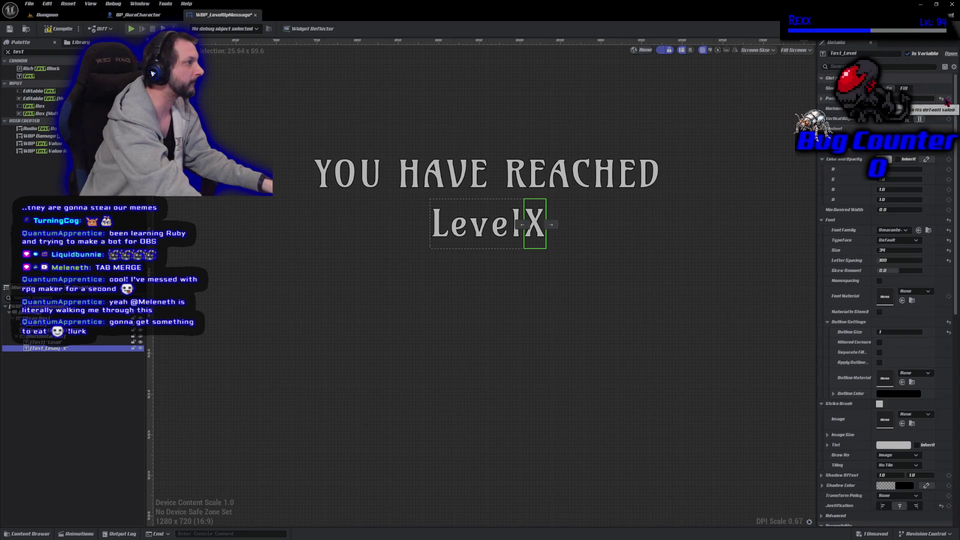
pyautogui.click(69, 344)
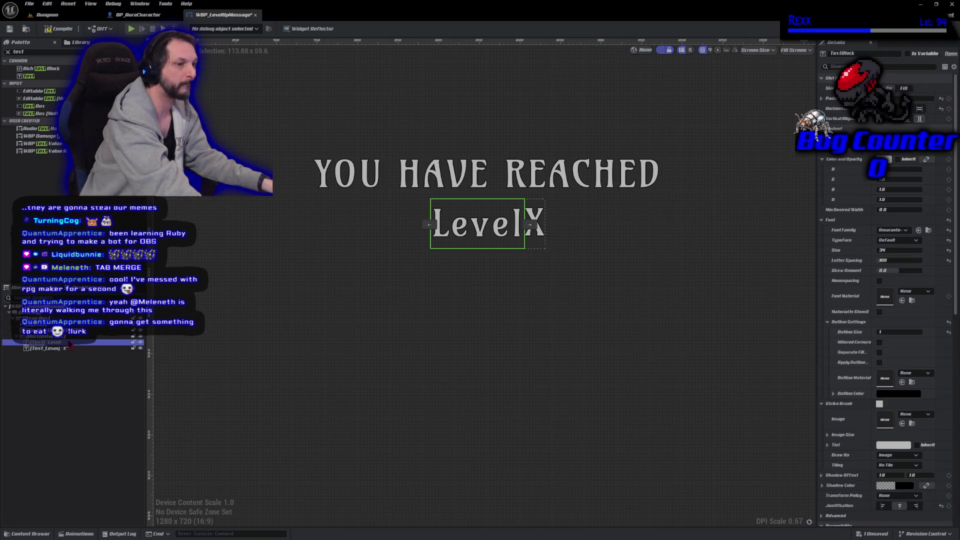
pyautogui.click(944, 116)
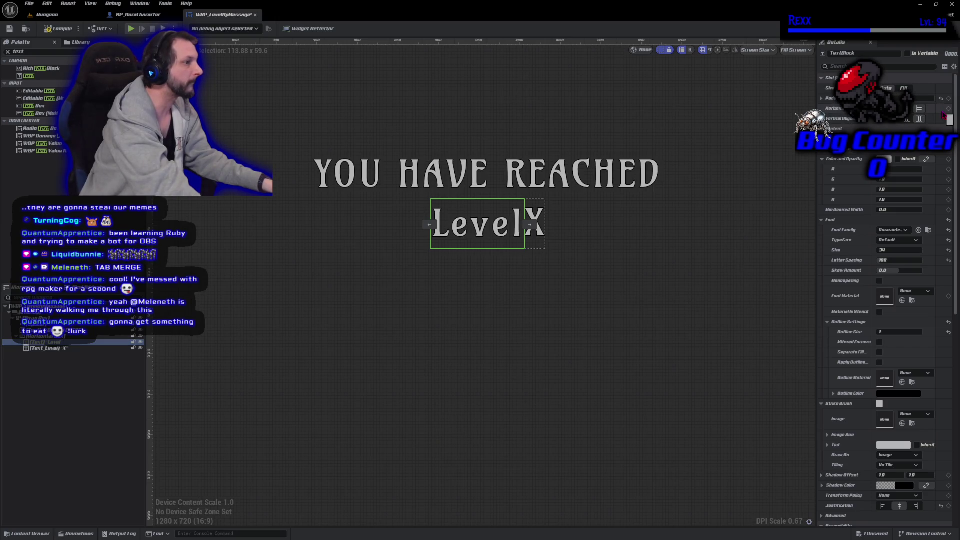
# - Check the Level and X text widgets' spacing, then save the level-up widget
pyautogui.click(40, 353)
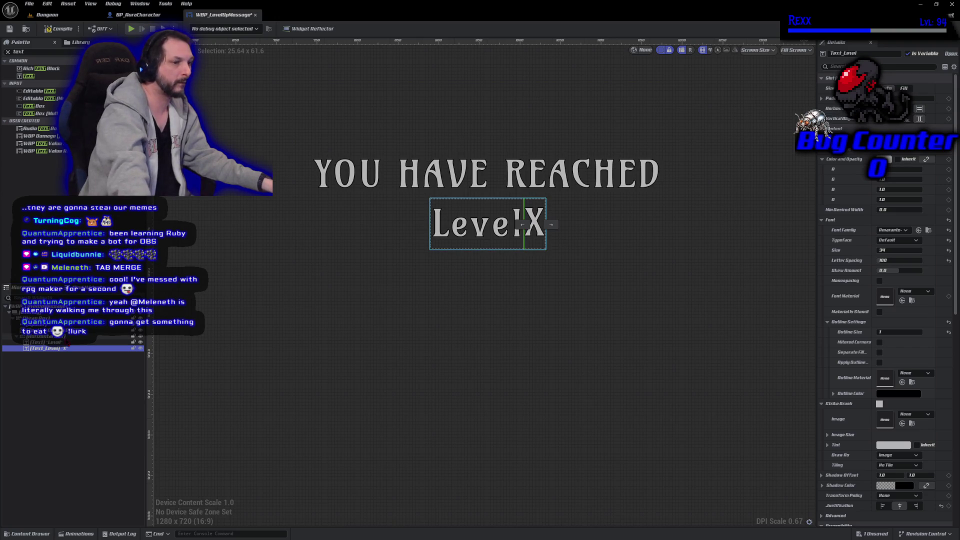
pyautogui.click(64, 343)
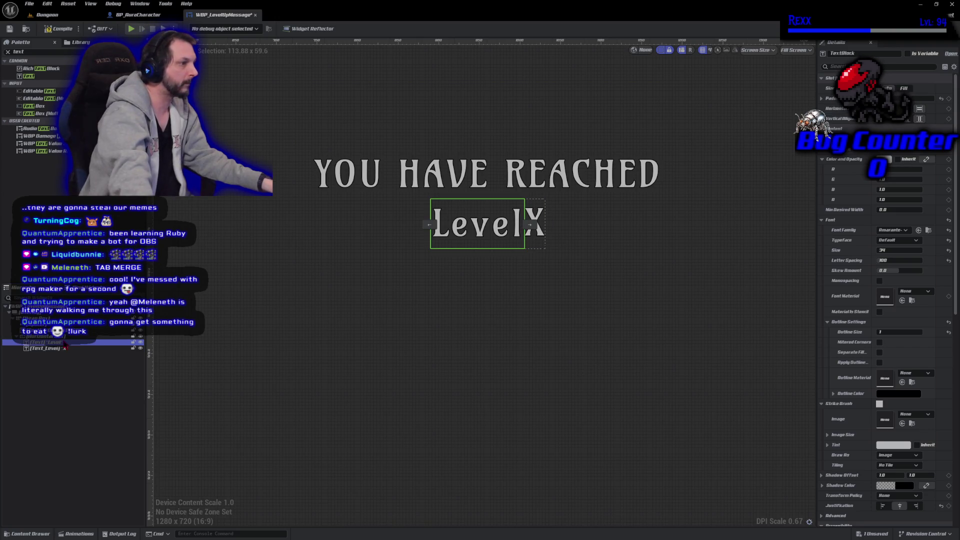
pyautogui.click(66, 349)
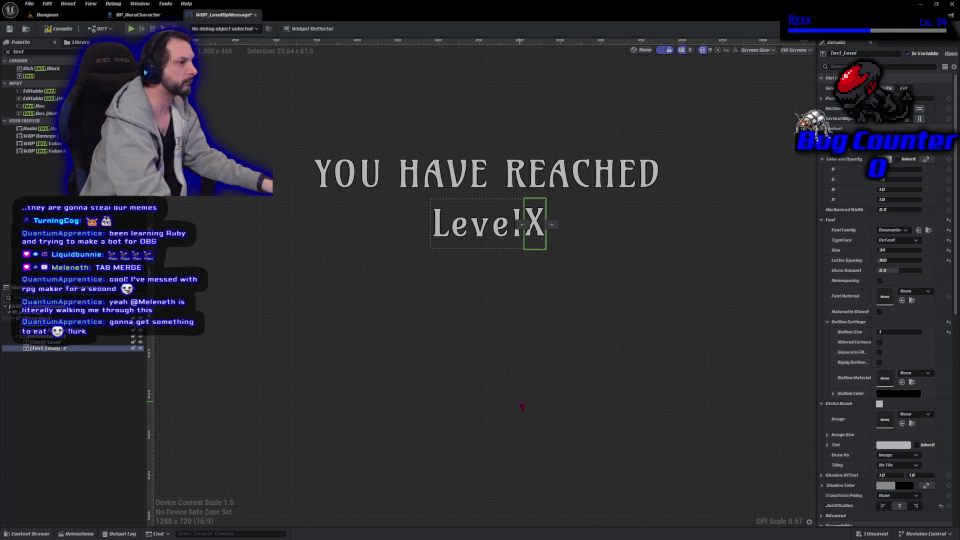
pyautogui.click(75, 342)
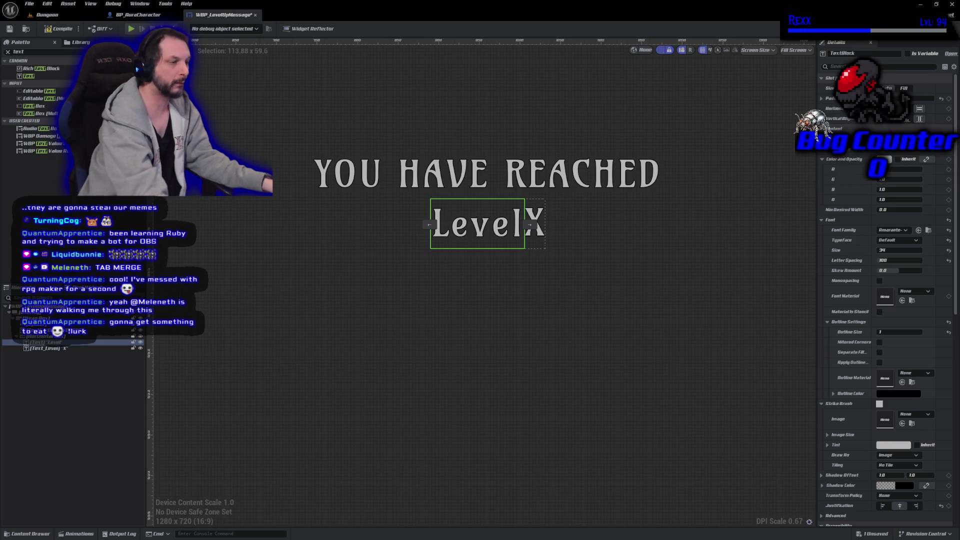
pyautogui.click(93, 453)
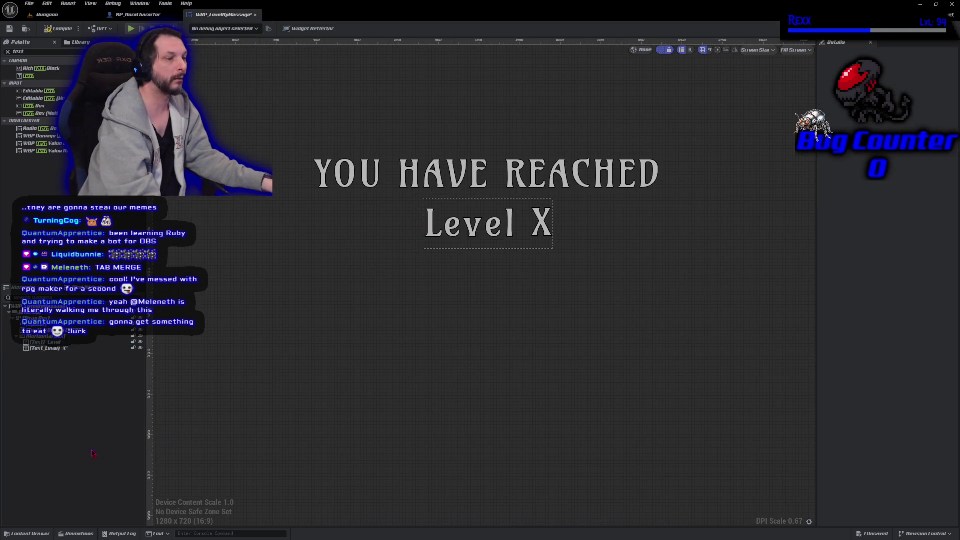
pyautogui.click(11, 29)
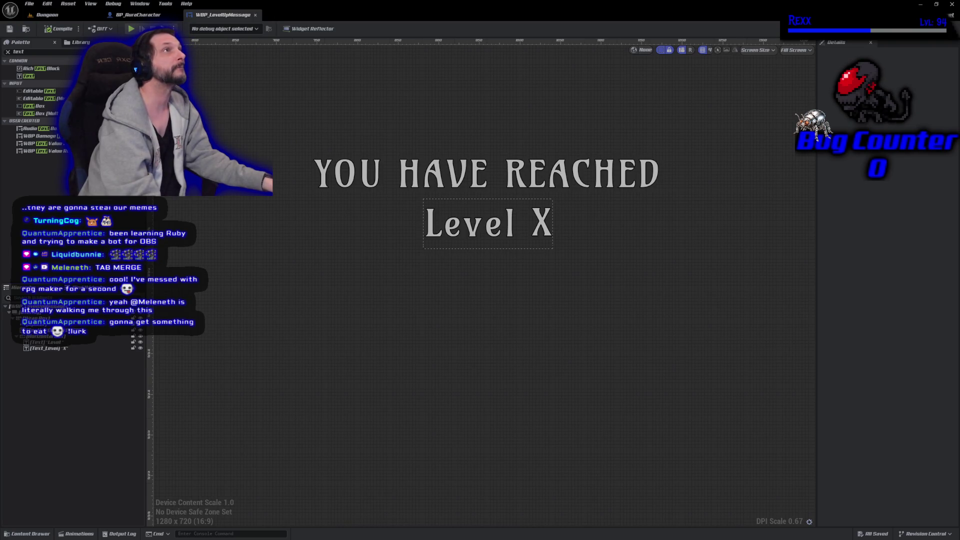
# - Temporarily change the X text to 99 and save to preview the spacing
pyautogui.click(49, 349)
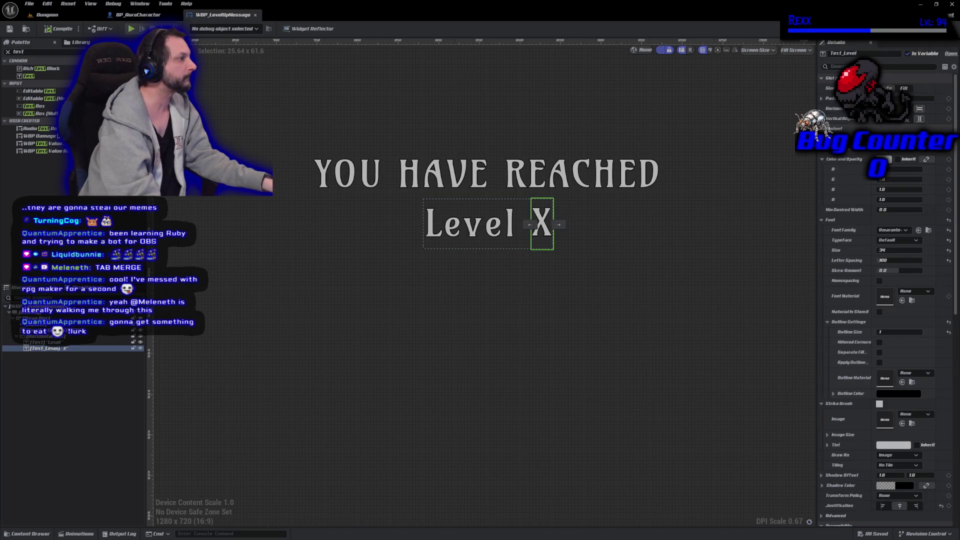
pyautogui.write('99')
pyautogui.press('Return')
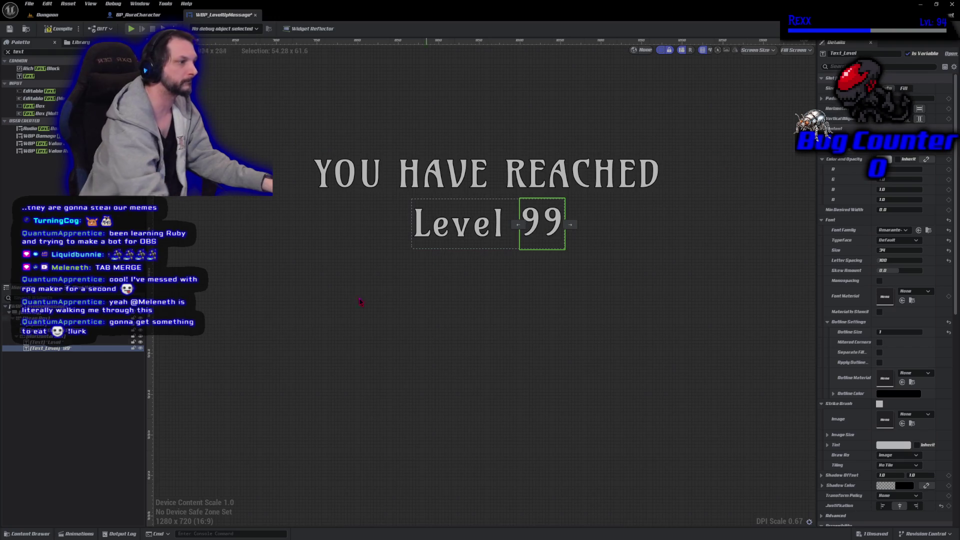
pyautogui.press('Escape')
pyautogui.hotkey('ctrl', 's')
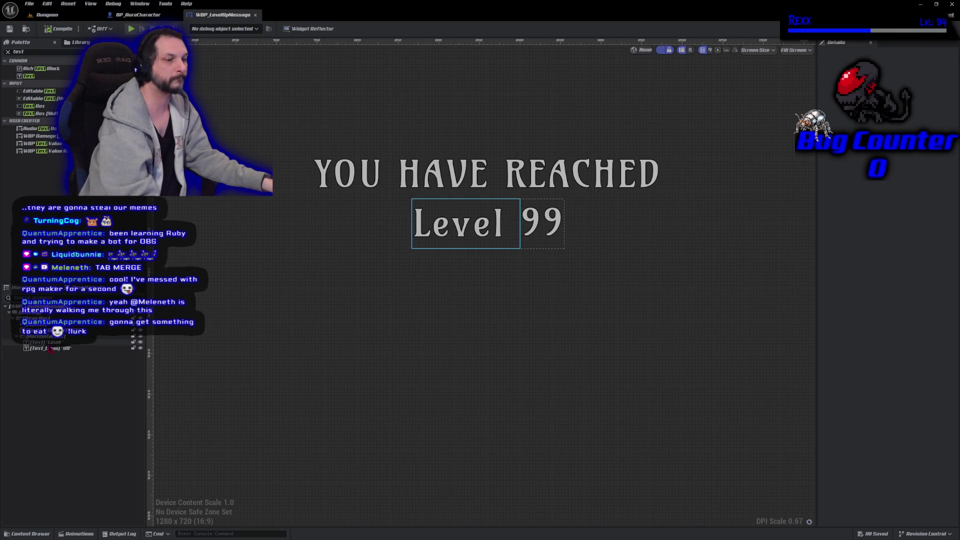
# - Revert the level text back to X, then compile and Save All
pyautogui.click(542, 222)
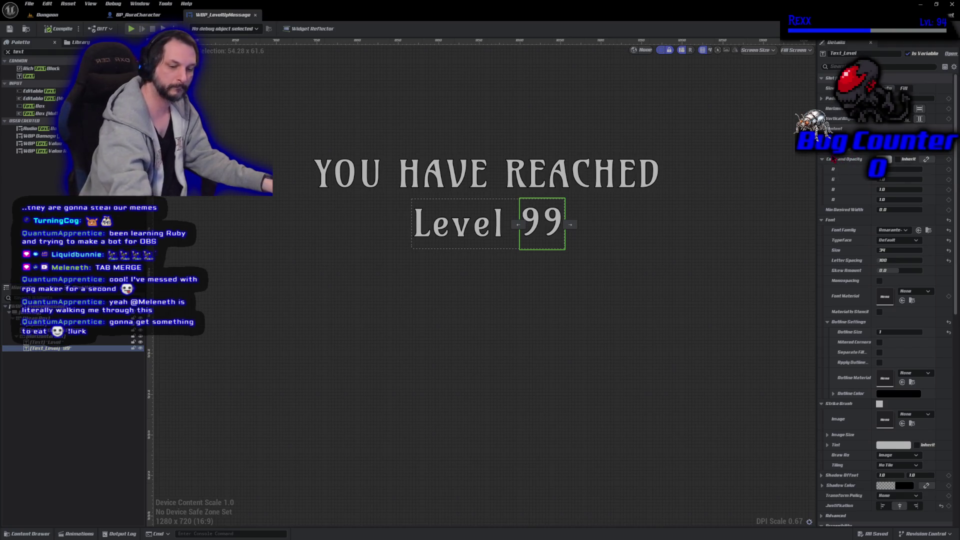
pyautogui.write('X')
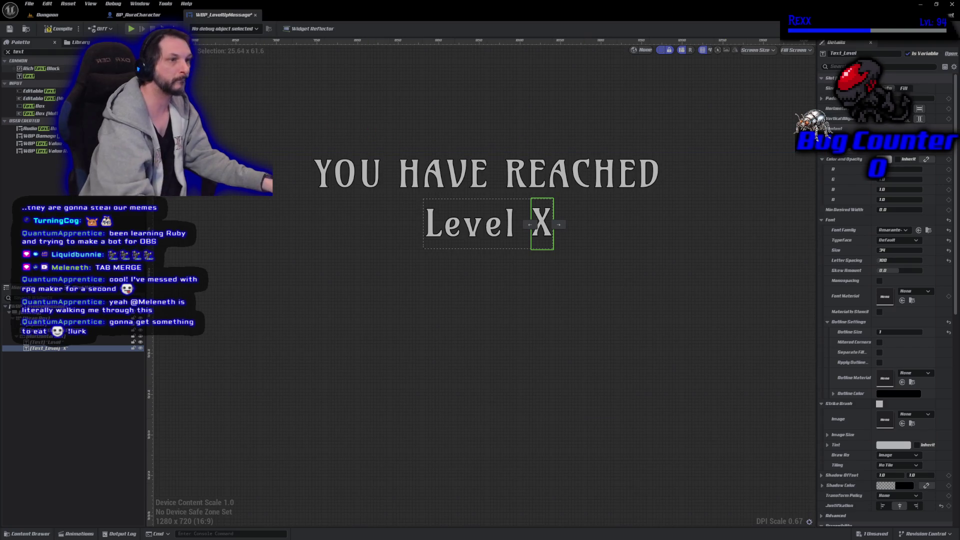
pyautogui.click(64, 29)
pyautogui.click(29, 4)
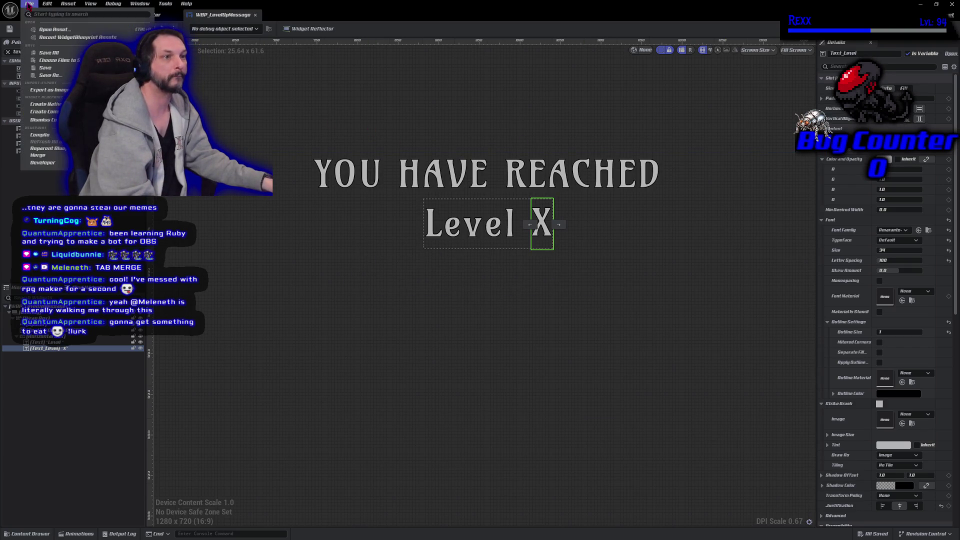
pyautogui.click(40, 53)
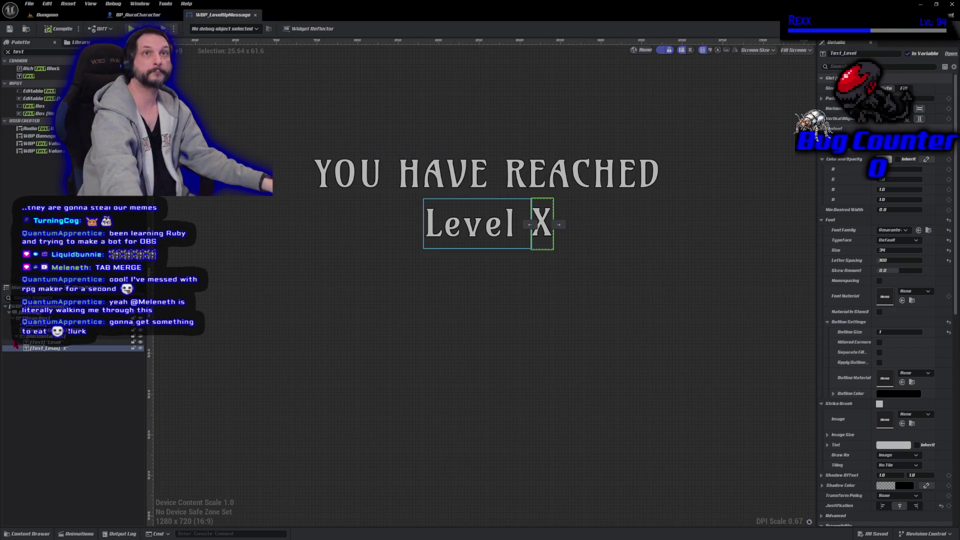
pyautogui.keyDown('ctrl'); pyautogui.click(45, 333); pyautogui.keyUp('ctrl')
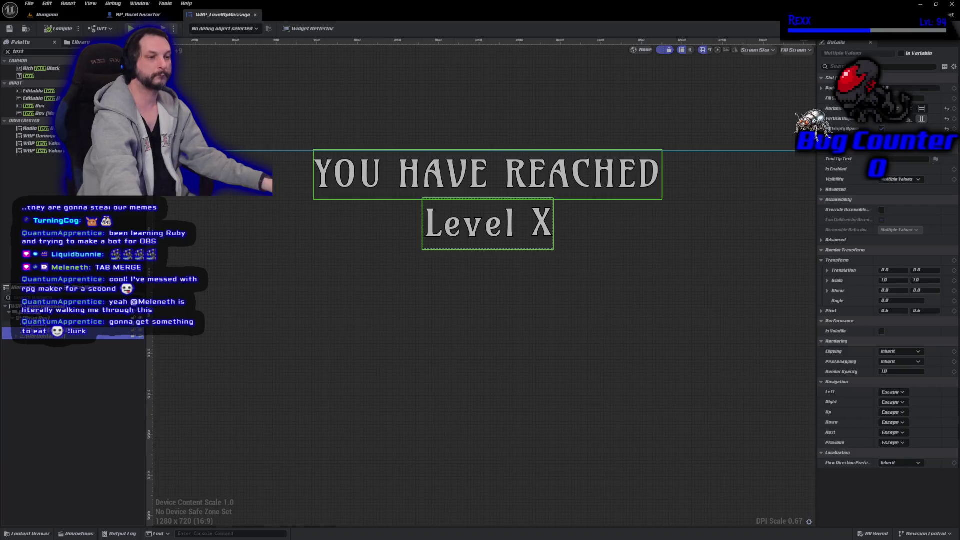
# - Wrap both lines in a Vertical Box with YOU HAVE REACHED above Level X
pyautogui.rightClick(50, 336)
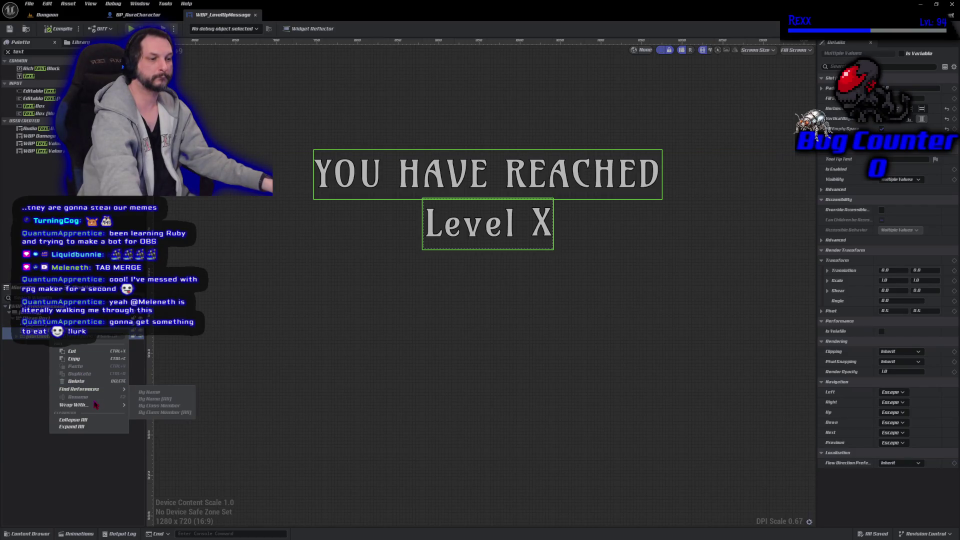
pyautogui.moveTo(100, 405)
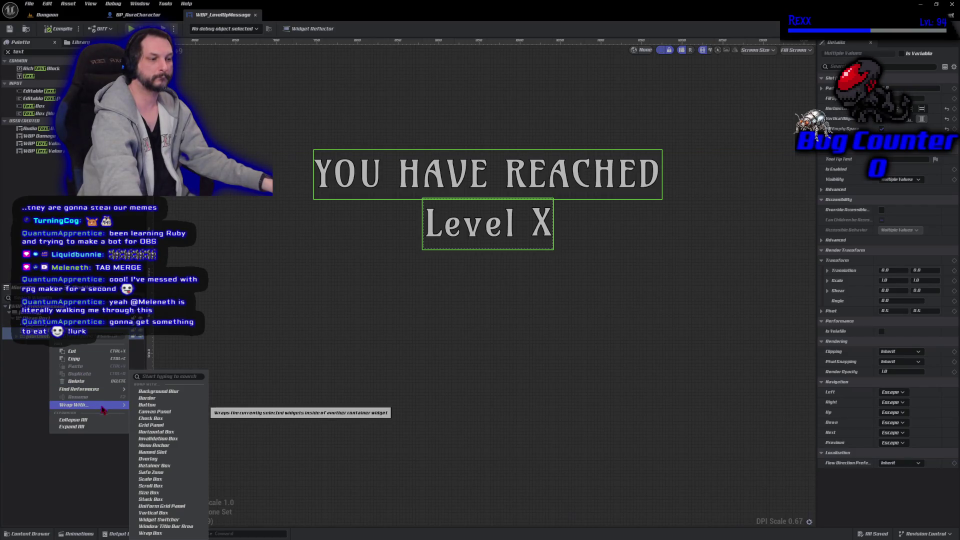
pyautogui.click(159, 513)
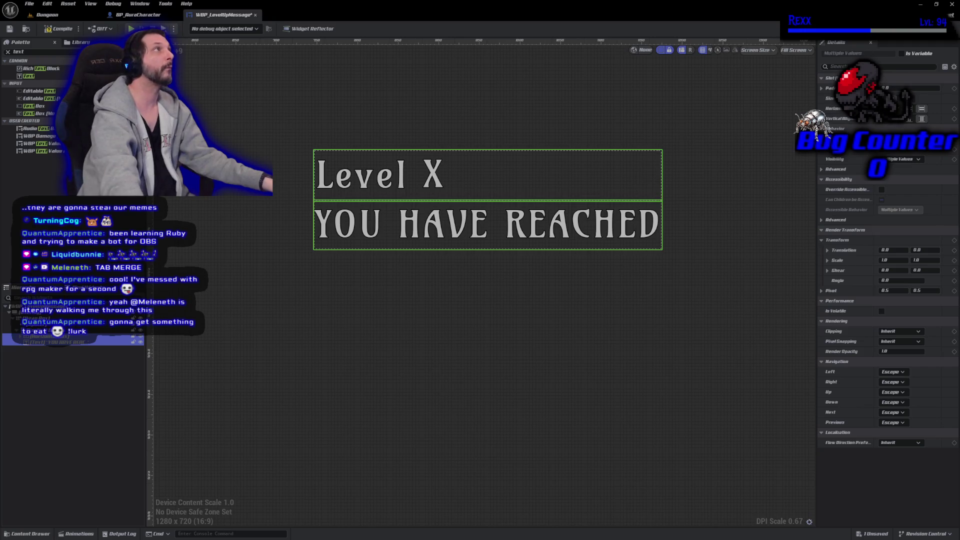
pyautogui.click(373, 239)
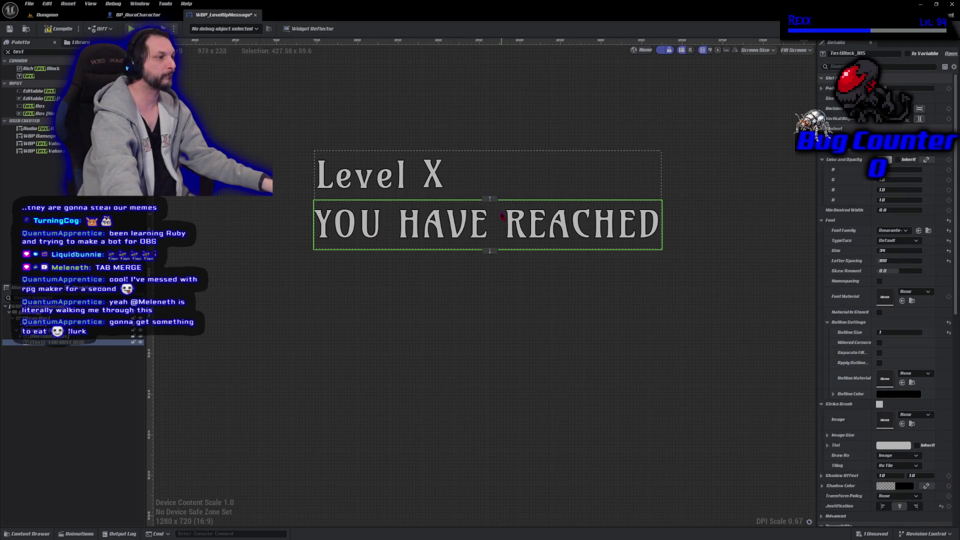
pyautogui.click(489, 198)
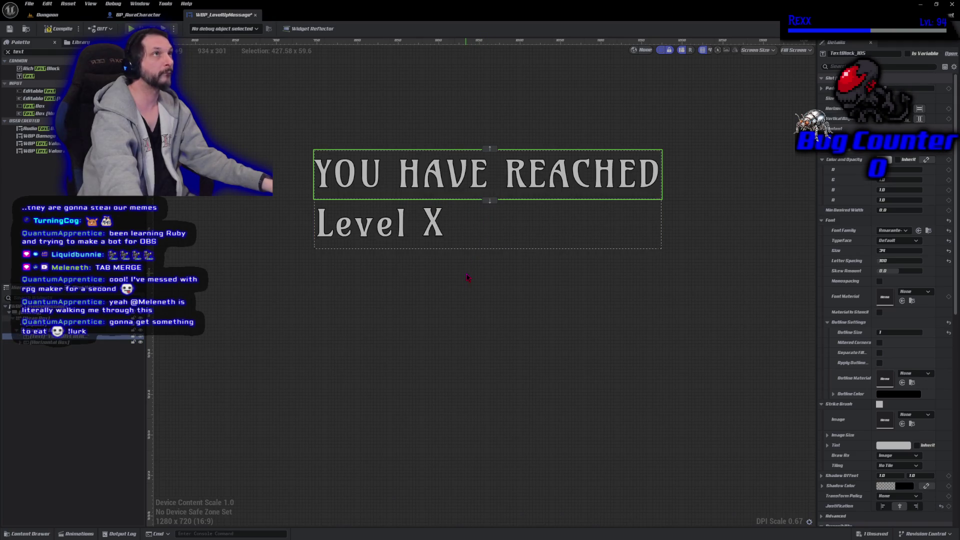
# - Centre the Level X row horizontally and compile the widget
pyautogui.click(75, 342)
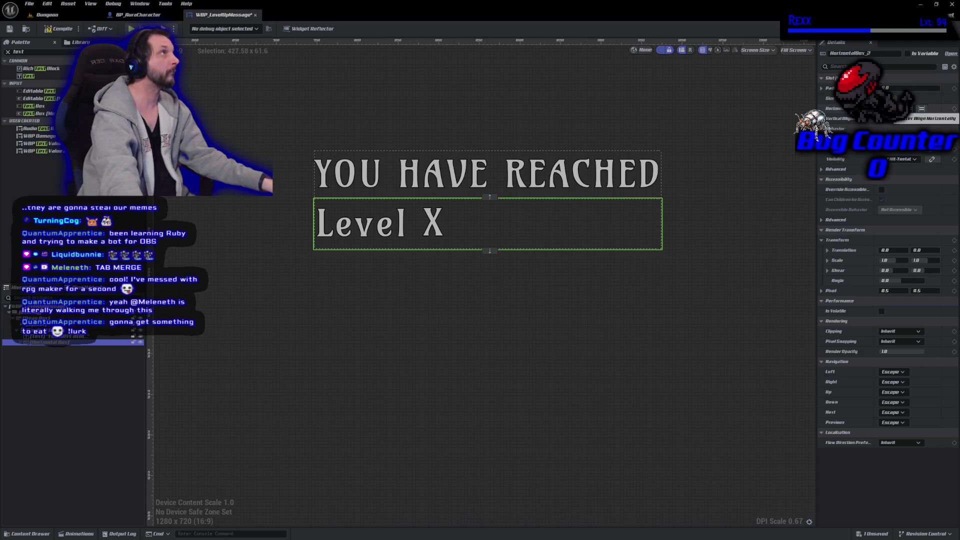
pyautogui.click(922, 109)
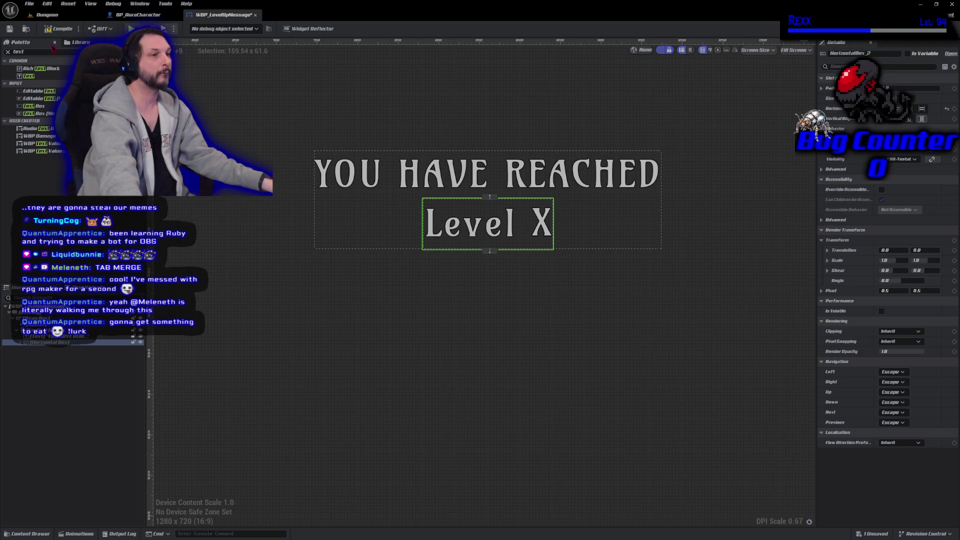
pyautogui.click(57, 32)
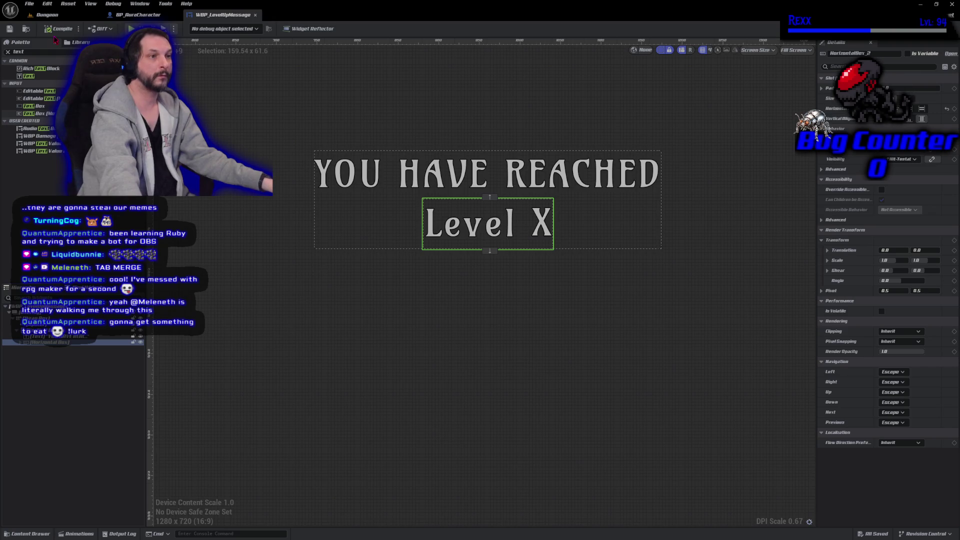
# - Browse the Content Drawer up to the Overlay folder
pyautogui.click(20, 343)
pyautogui.click(49, 354)
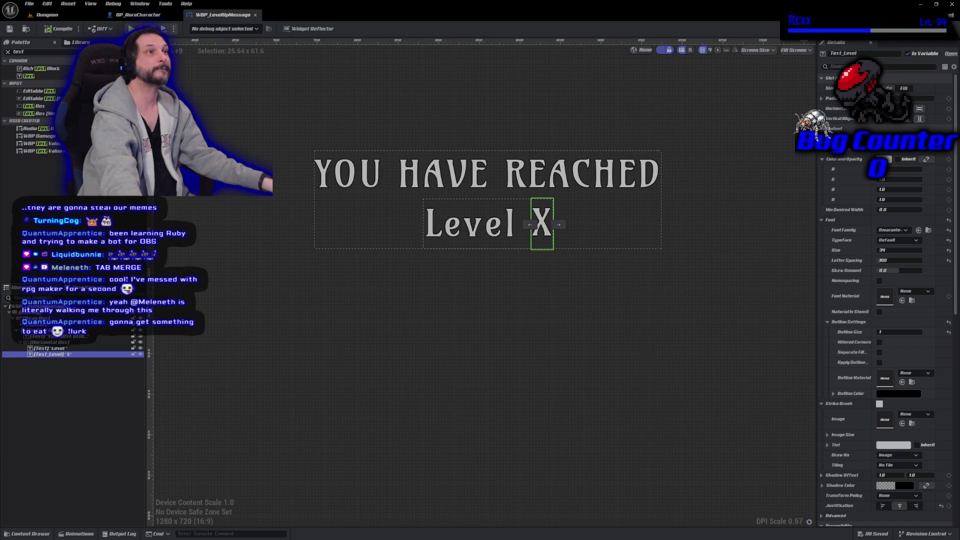
pyautogui.click(28, 534)
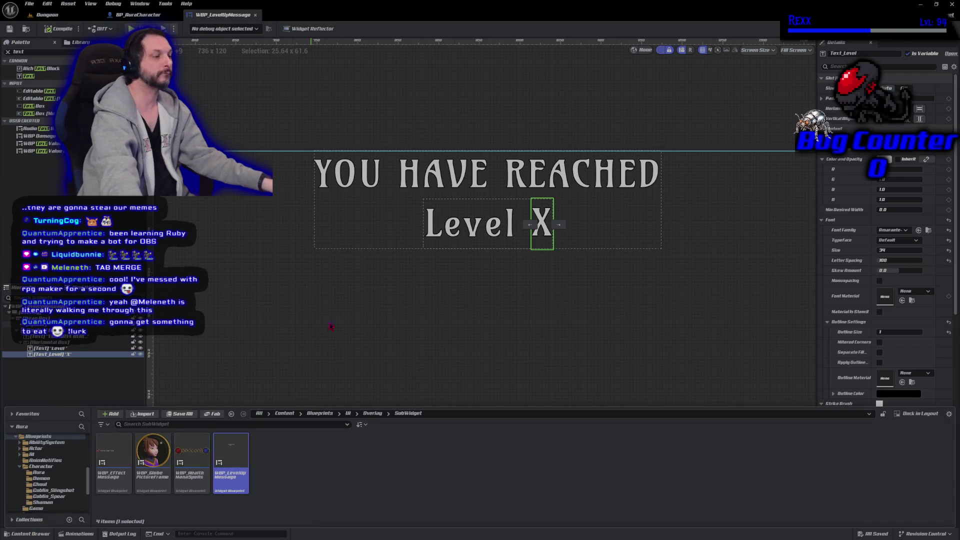
pyautogui.click(373, 413)
# - Open WBP_Overlay's event graph and add a Then 3 output to the Sequence node
pyautogui.doubleClick(148, 479)
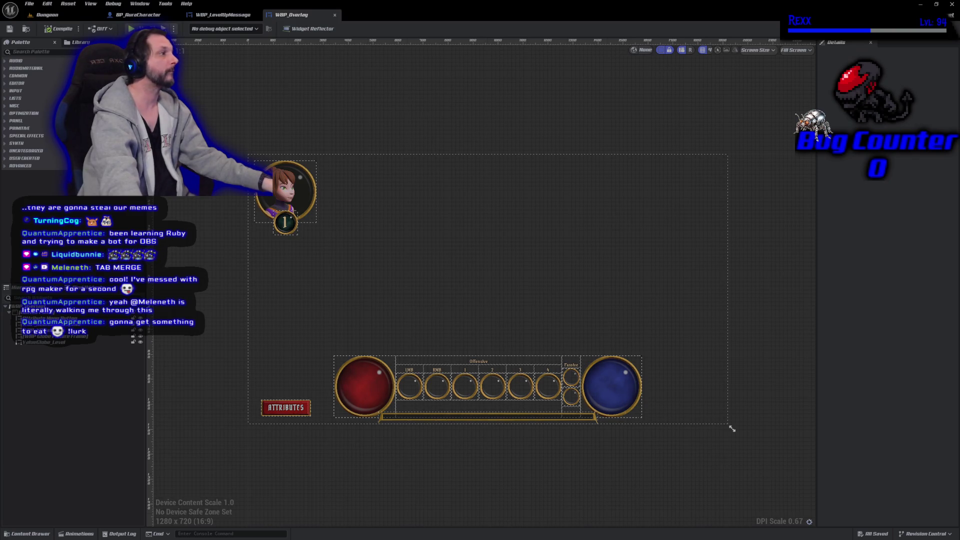
pyautogui.click(935, 29)
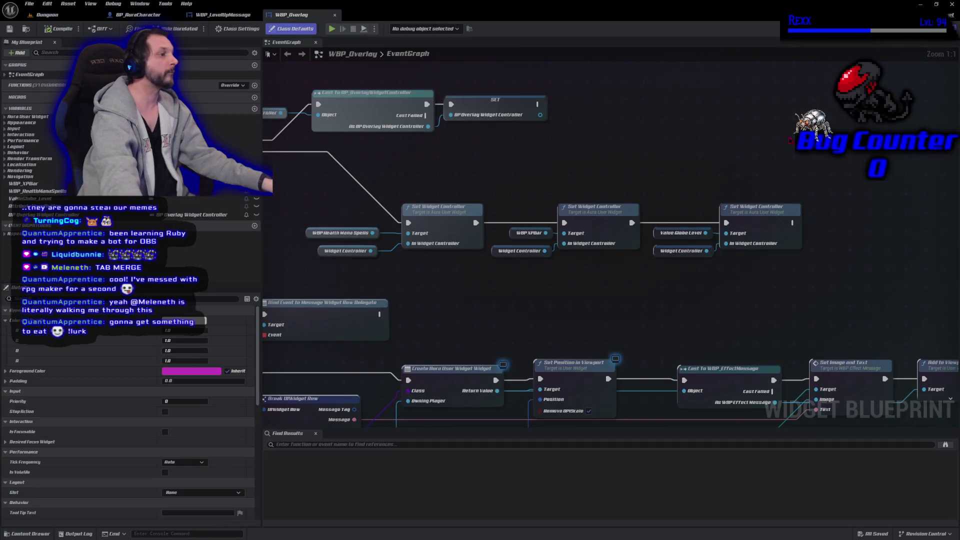
pyautogui.scroll(-3, 787, 93)
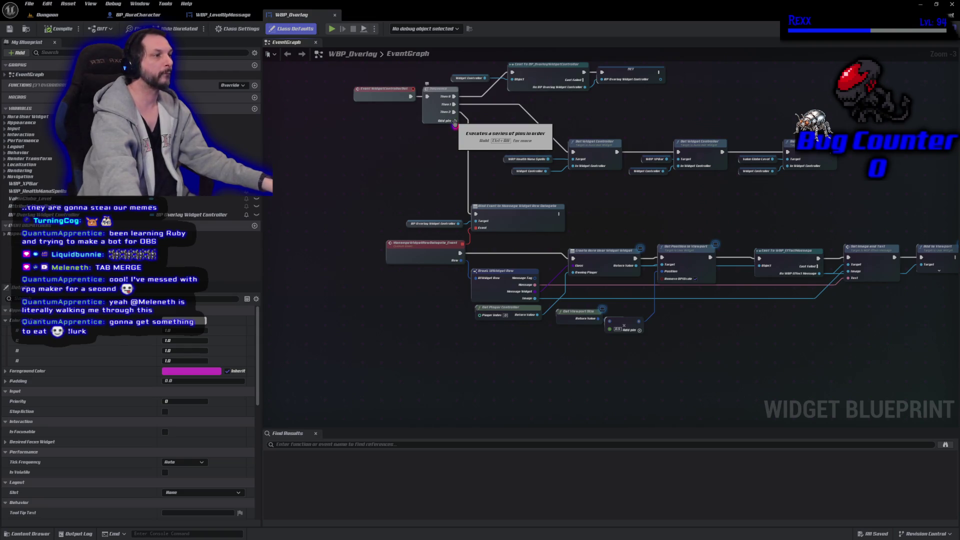
pyautogui.click(455, 121)
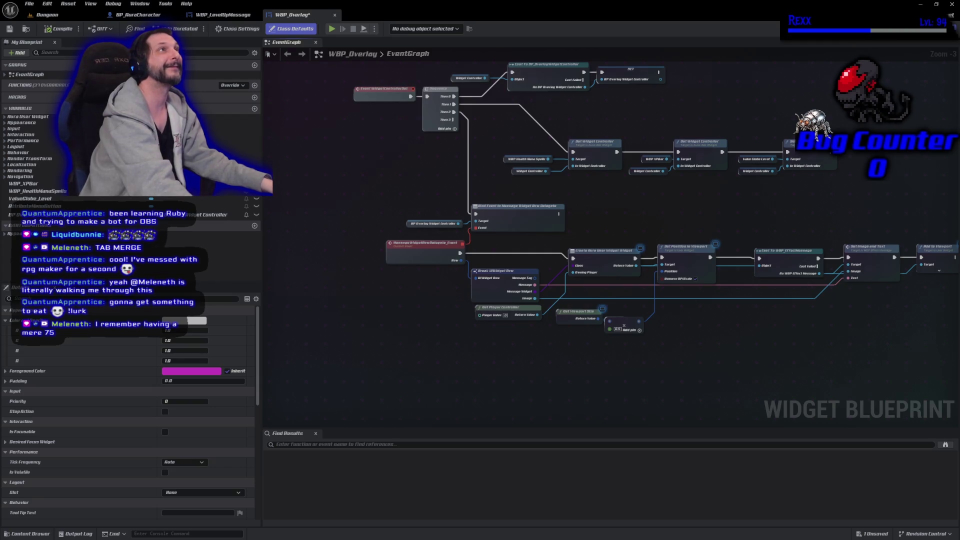
# - Duplicate the BP Overlay Widget Controller getter node with copy and paste
pyautogui.moveTo(399, 208); pyautogui.dragTo(409, 228)
pyautogui.hotkey('ctrl', 'c')
pyautogui.hotkey('ctrl', 'v')
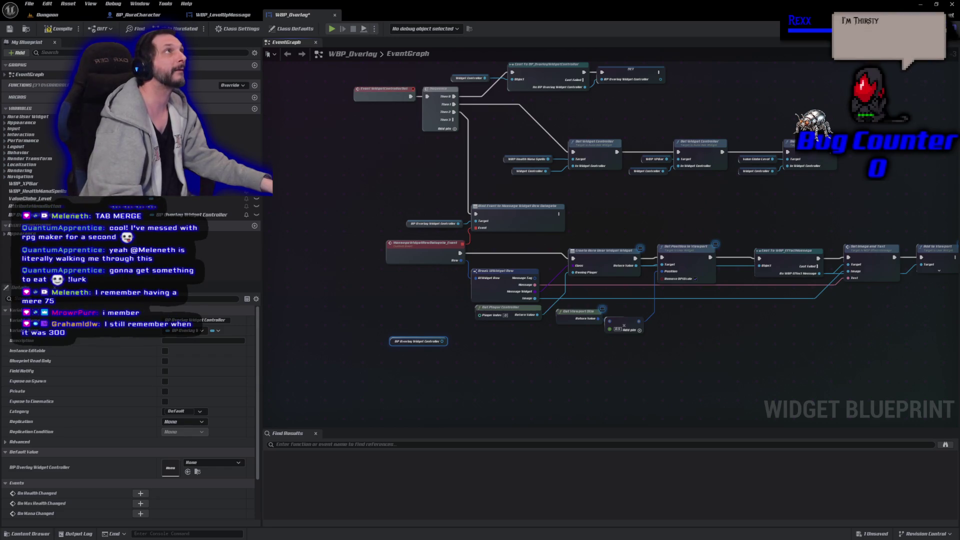
# - Add an Assign On Player Level Changed node from the getter, driven by Then 3
pyautogui.moveTo(442, 341); pyautogui.dragTo(457, 355)
pyautogui.write('assigj')
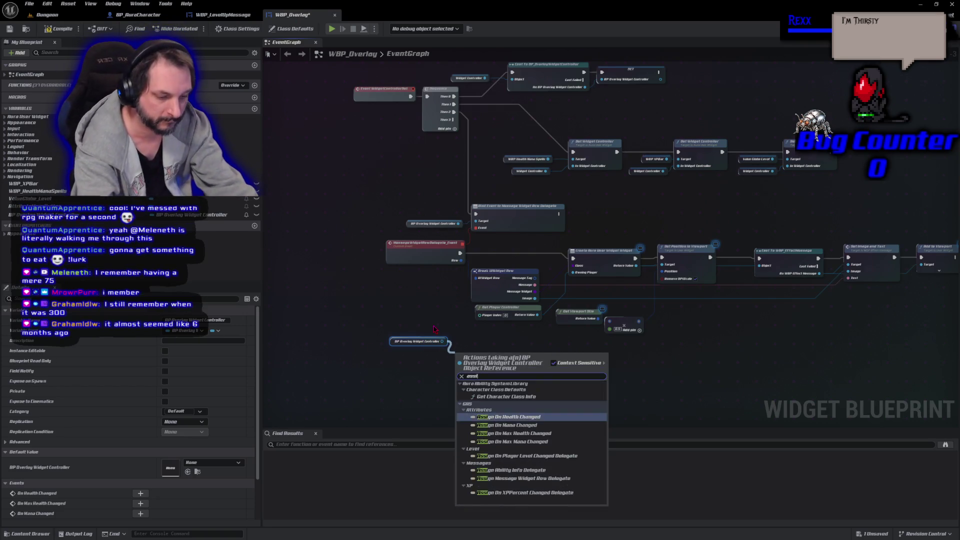
pyautogui.press('BackSpace')
pyautogui.press('BackSpace')
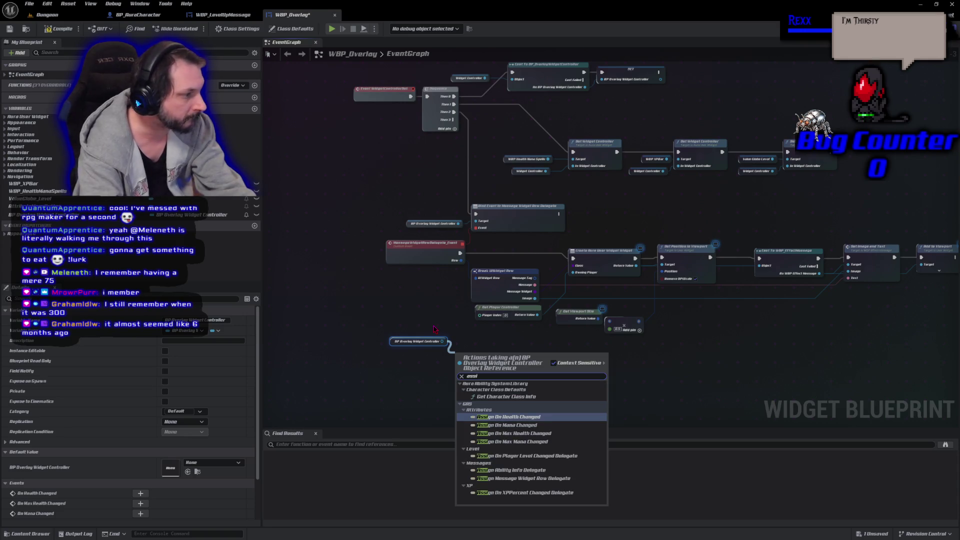
pyautogui.write('g')
pyautogui.press('BackSpace')
pyautogui.write('gn level')
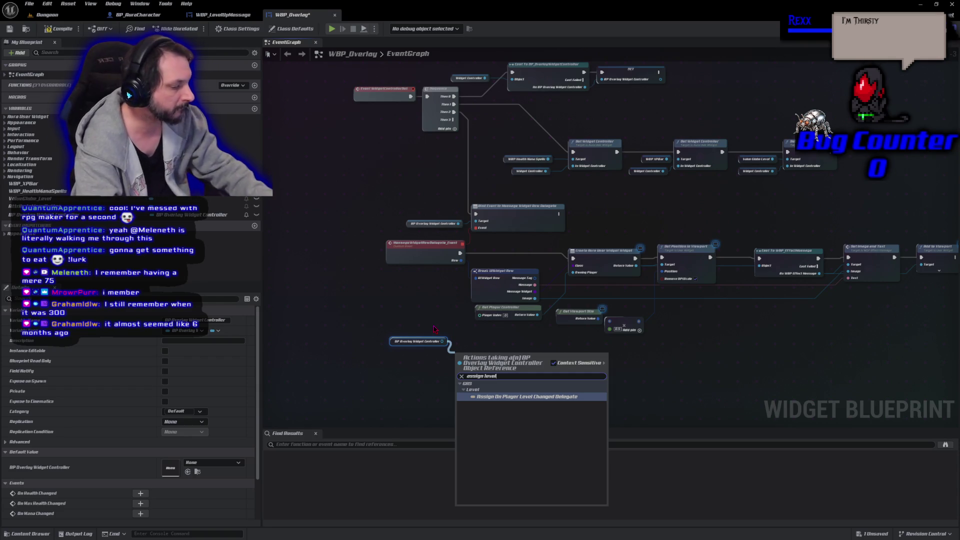
pyautogui.press('Return')
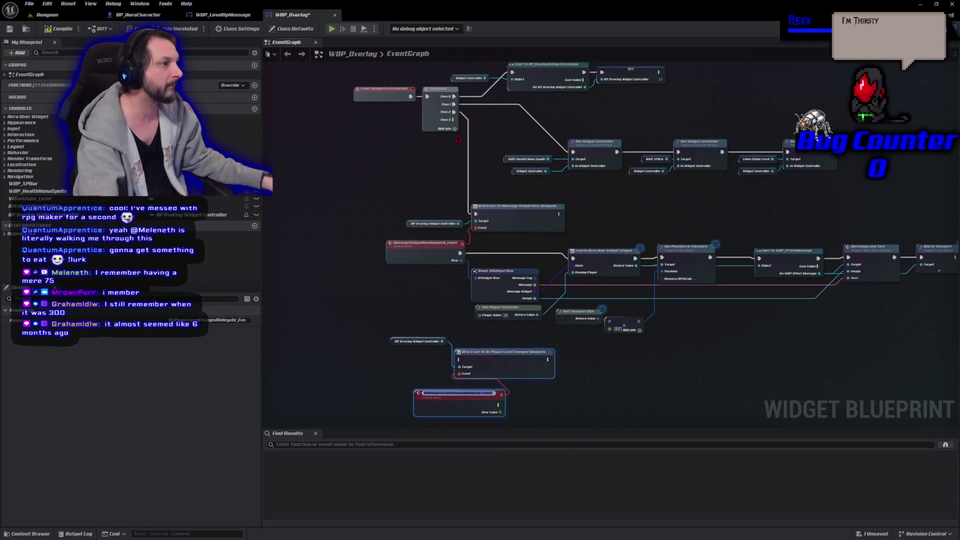
pyautogui.moveTo(453, 119)
pyautogui.mouseDown()
pyautogui.moveTo(441, 365)
pyautogui.moveTo(459, 359)
pyautogui.mouseUp()
pyautogui.moveTo(442, 341); pyautogui.dragTo(459, 366)
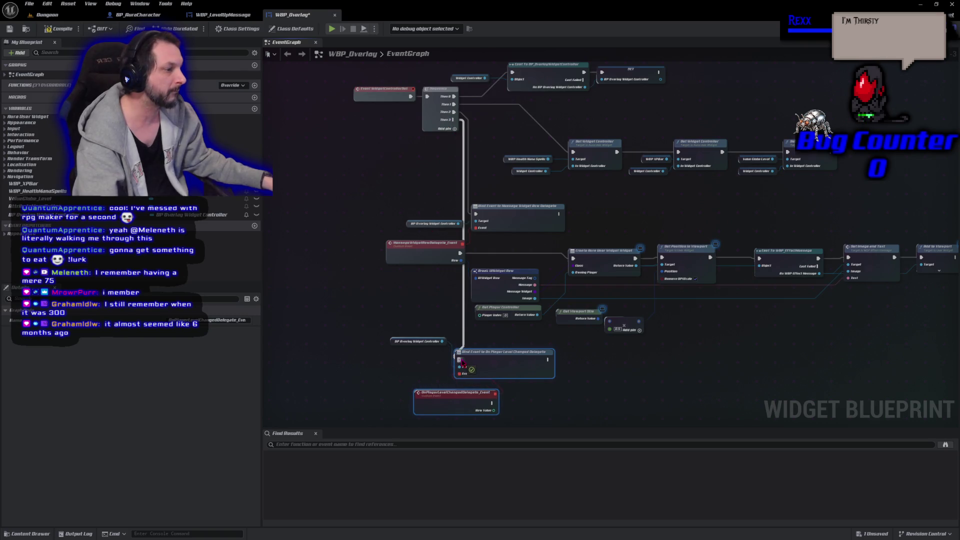
# - Move the getter beside the bind node and rename the custom event OnLevelChanged
pyautogui.click(393, 342)
pyautogui.moveTo(393, 342)
pyautogui.mouseDown()
pyautogui.moveTo(400, 383)
pyautogui.moveTo(344, 369)
pyautogui.mouseUp()
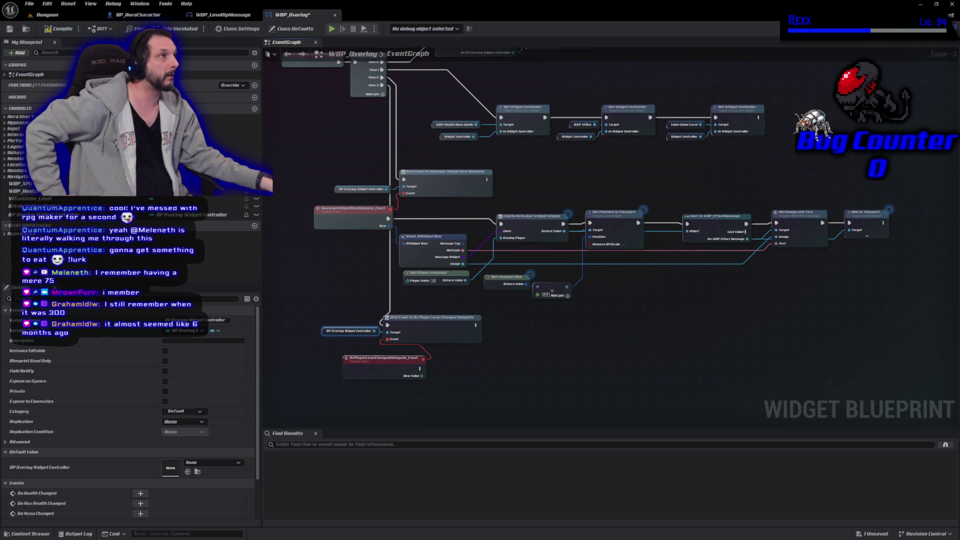
pyautogui.click(383, 358)
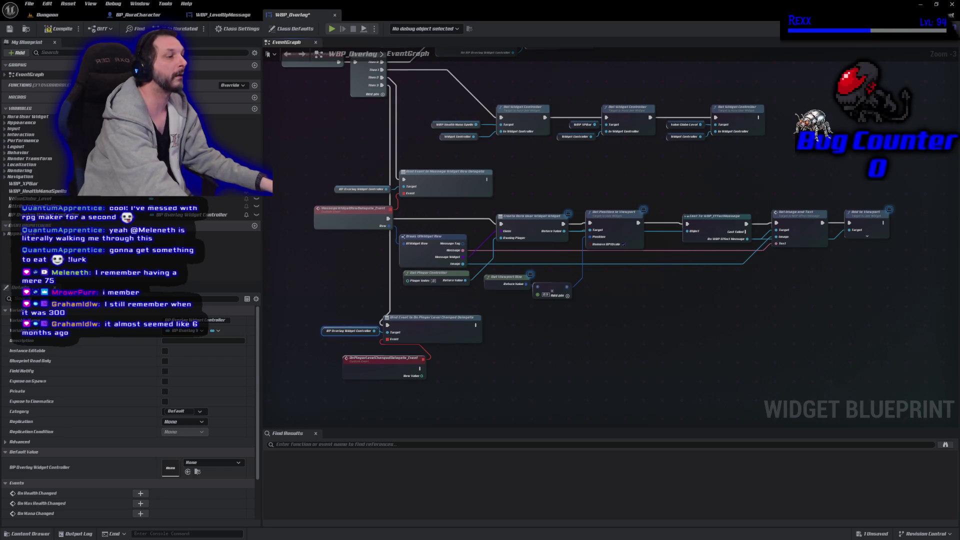
pyautogui.doubleClick(390, 357)
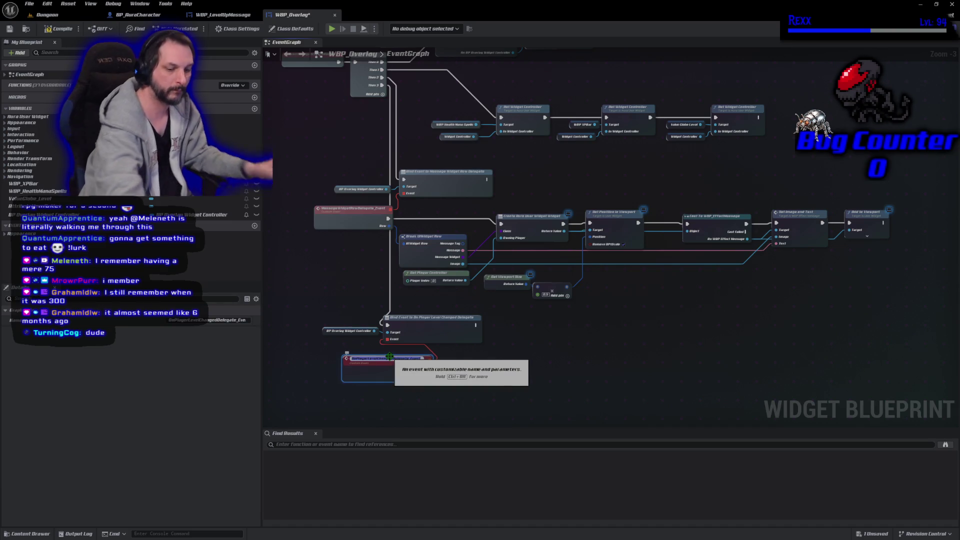
pyautogui.write('Dat')
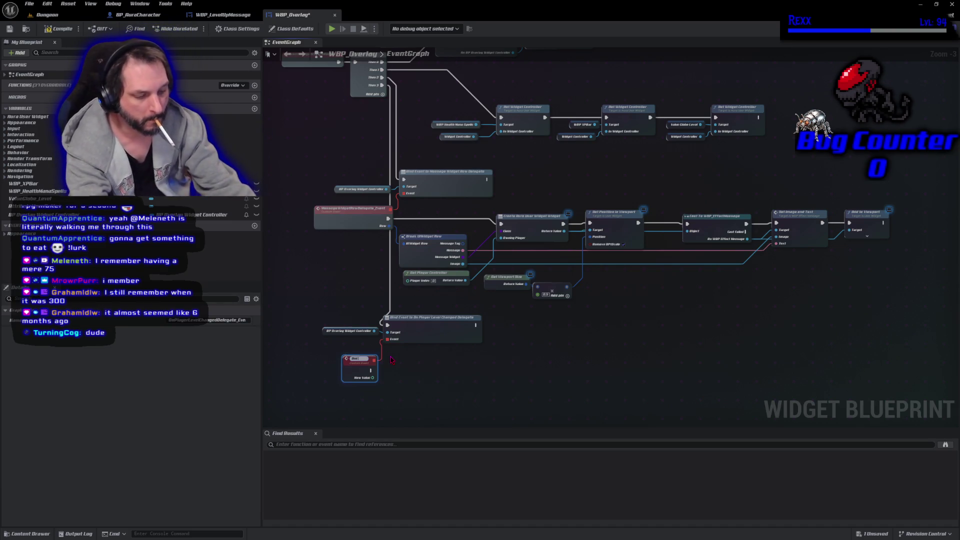
pyautogui.write('evelChanged')
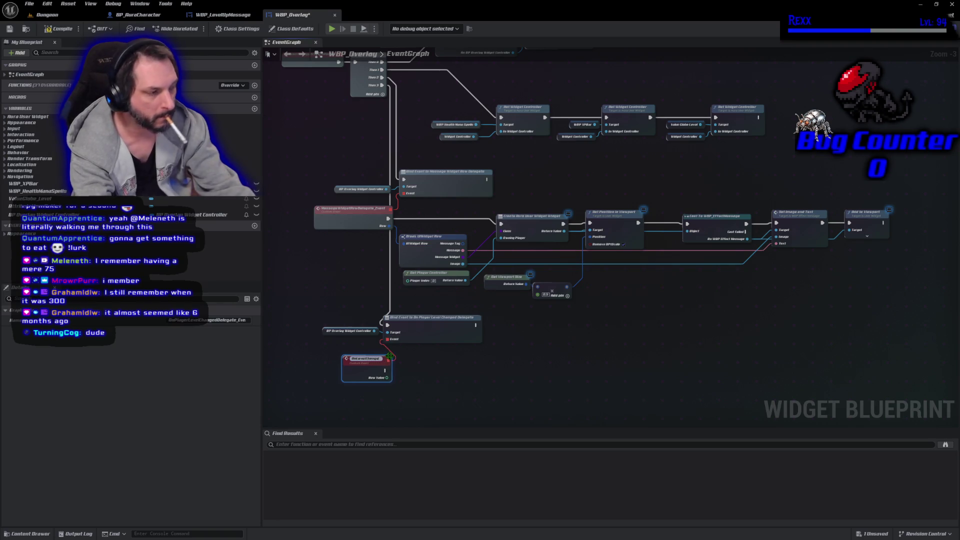
pyautogui.press('Return')
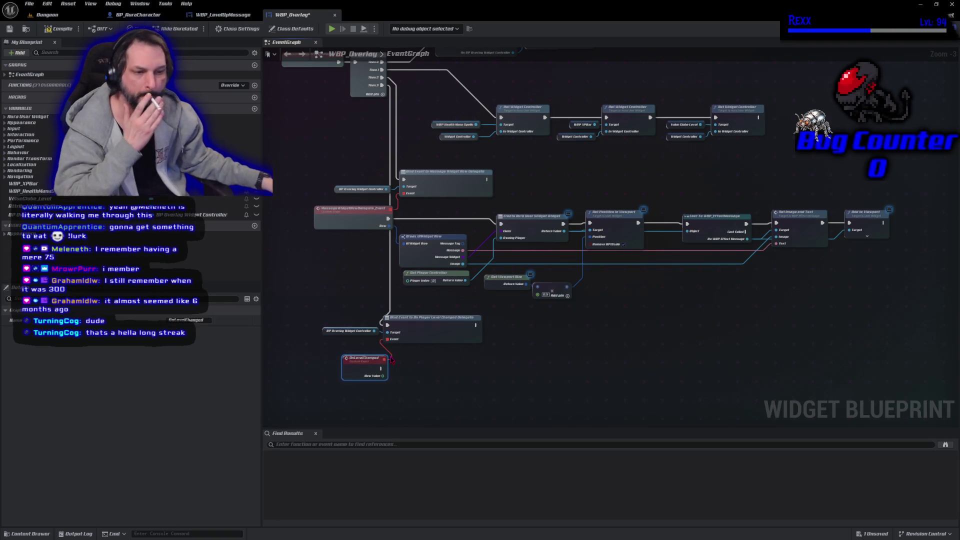
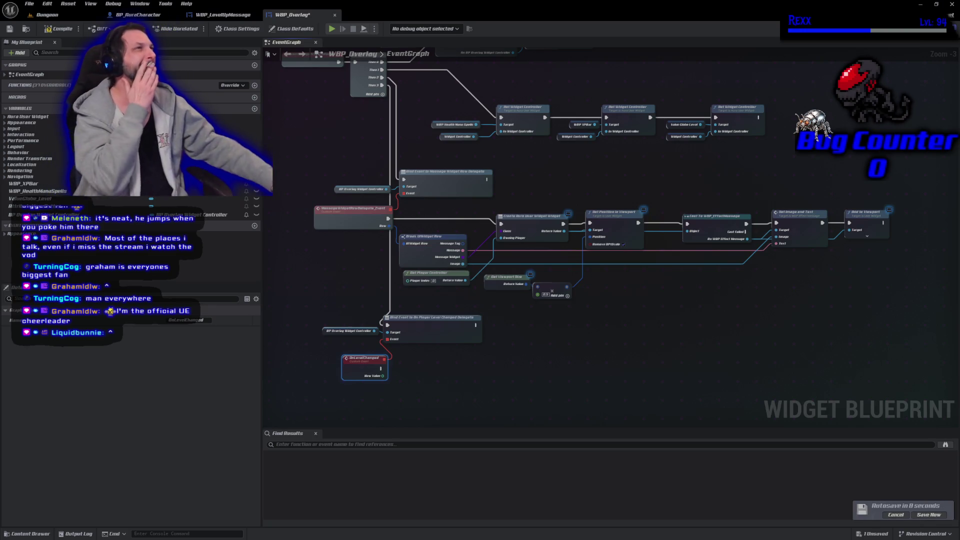
# - Add a Create Widget node to the graph, undoing a misplaced first attempt
pyautogui.rightClick(505, 381)
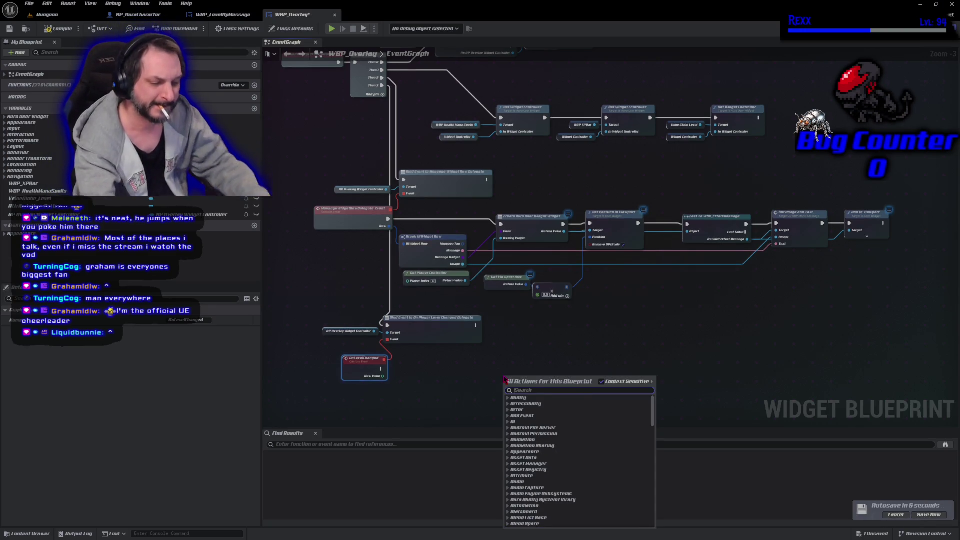
pyautogui.write('create wbp')
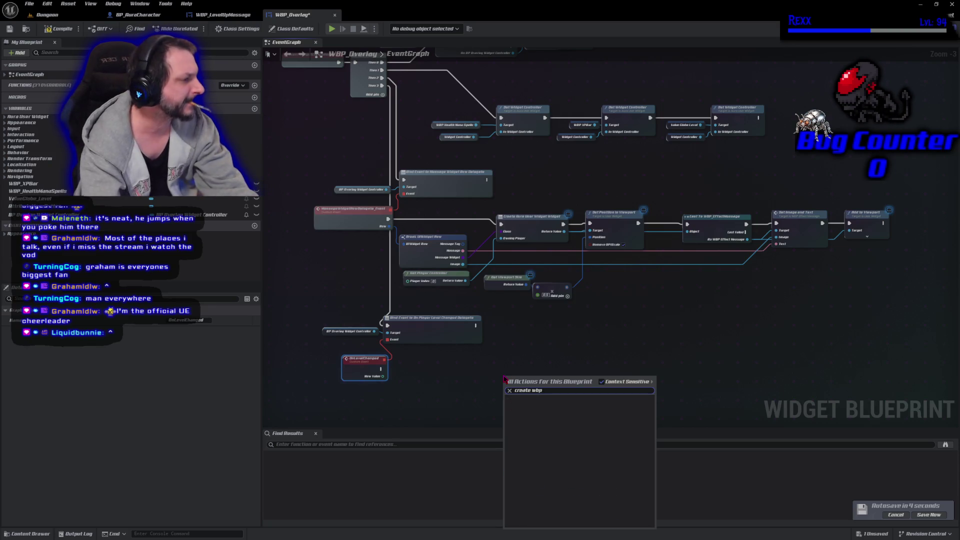
pyautogui.press('BackSpace')
pyautogui.press('BackSpace')
pyautogui.press('BackSpace')
pyautogui.press('Return')
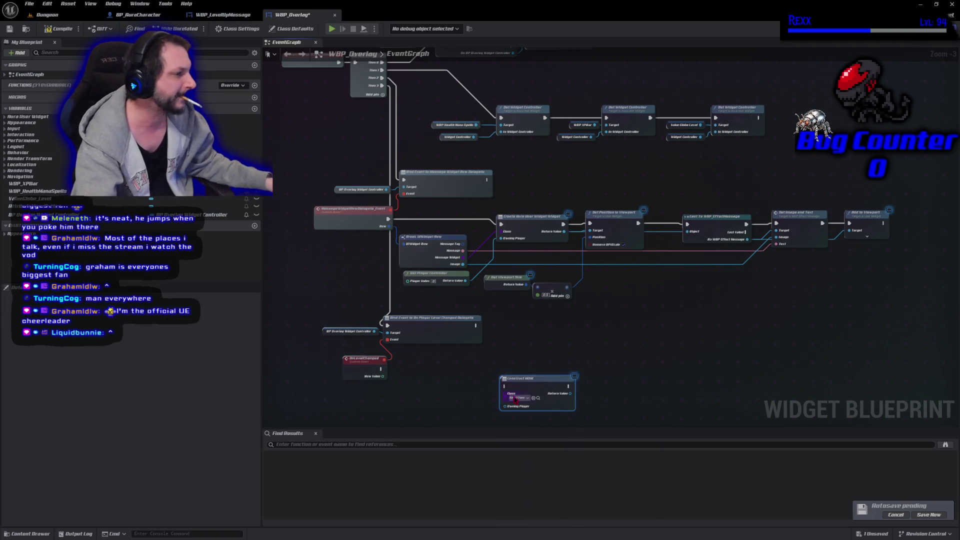
pyautogui.hotkey('ctrl', 'z')
pyautogui.rightClick(552, 379)
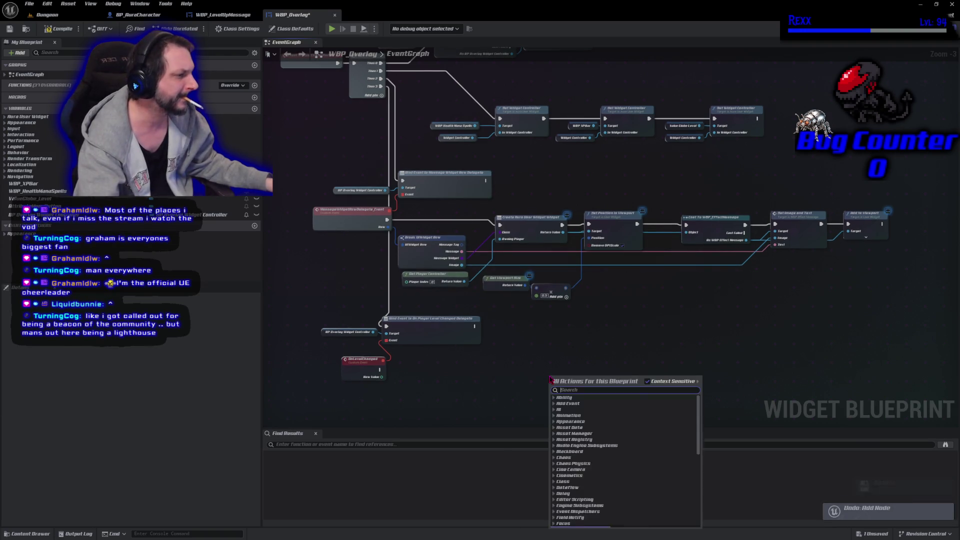
pyautogui.write('create widget')
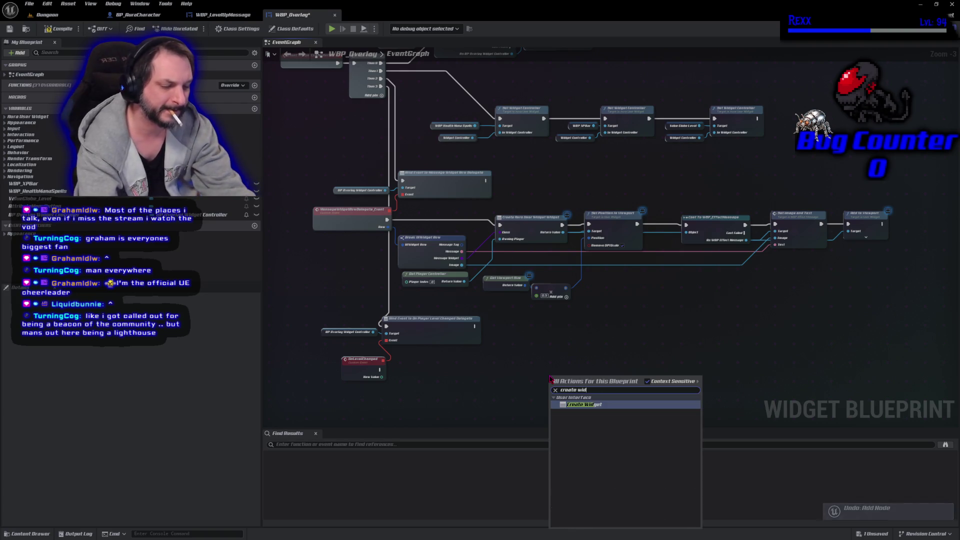
pyautogui.press('Return')
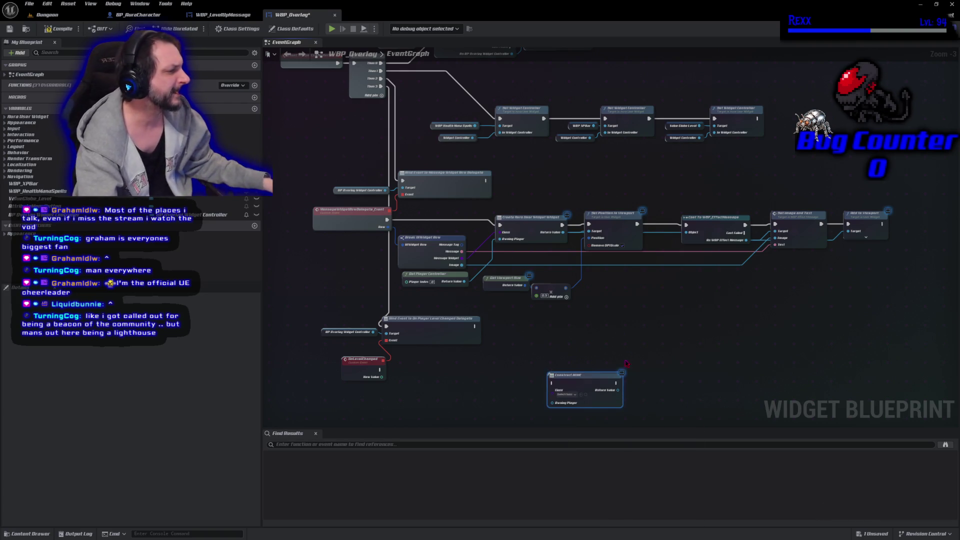
# - Set the Create Widget node's class to WBP_LevelUpMessage
pyautogui.click(565, 394)
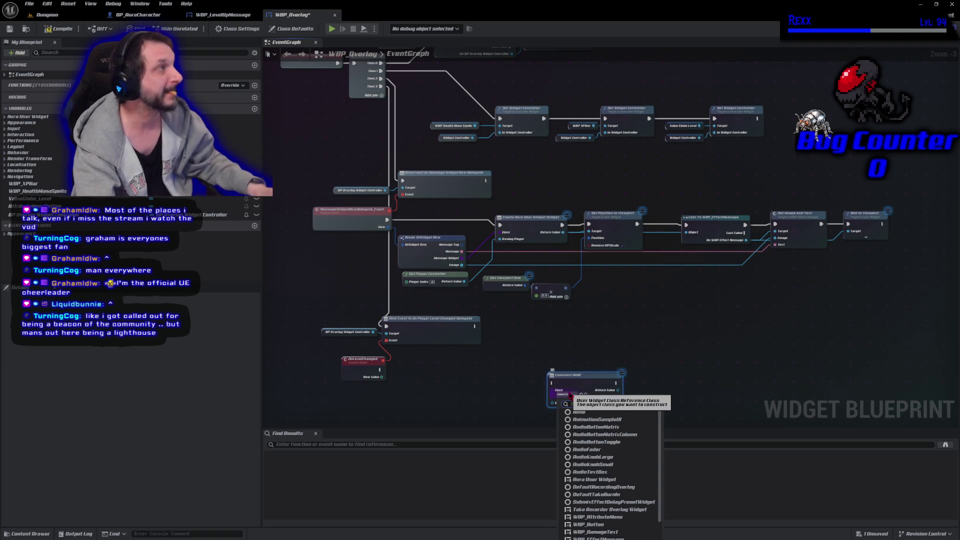
pyautogui.write('wb')
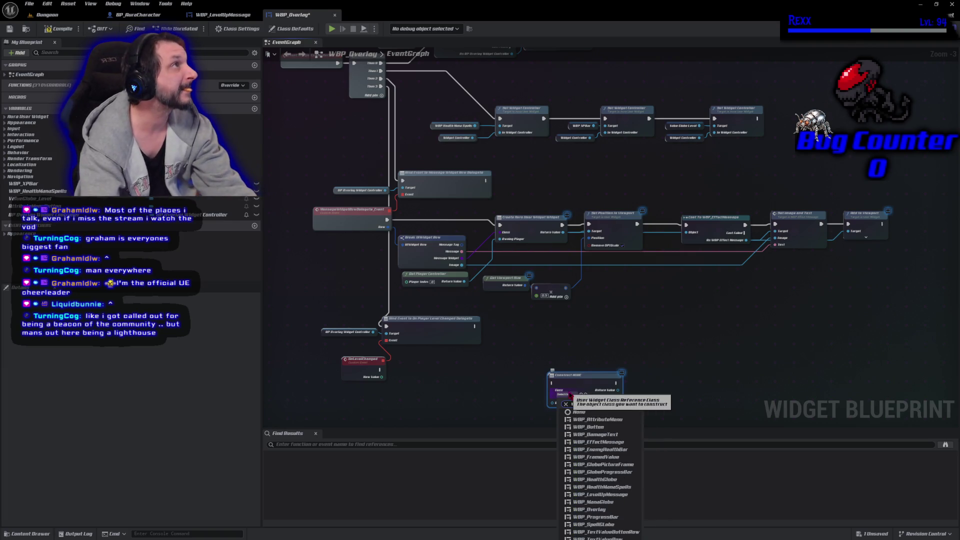
pyautogui.write('p level')
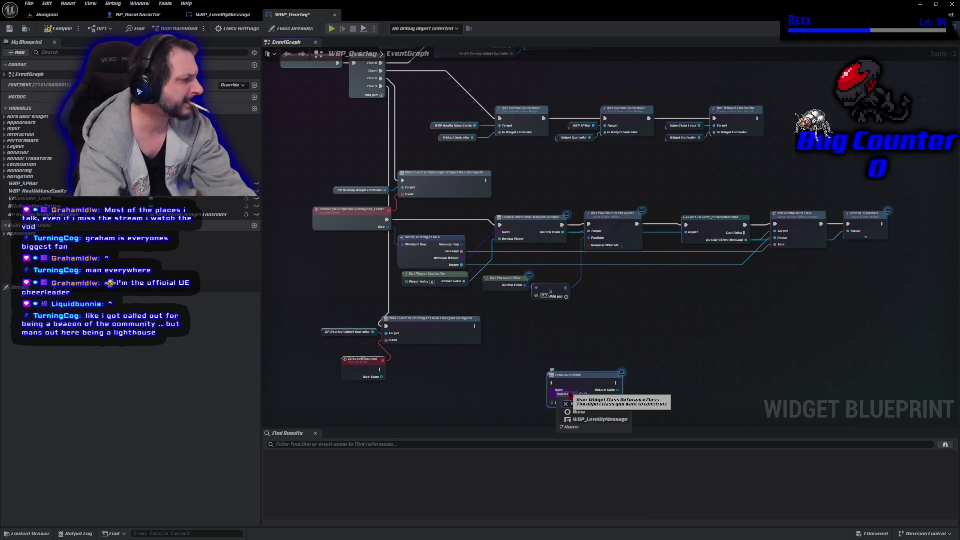
pyautogui.click(603, 420)
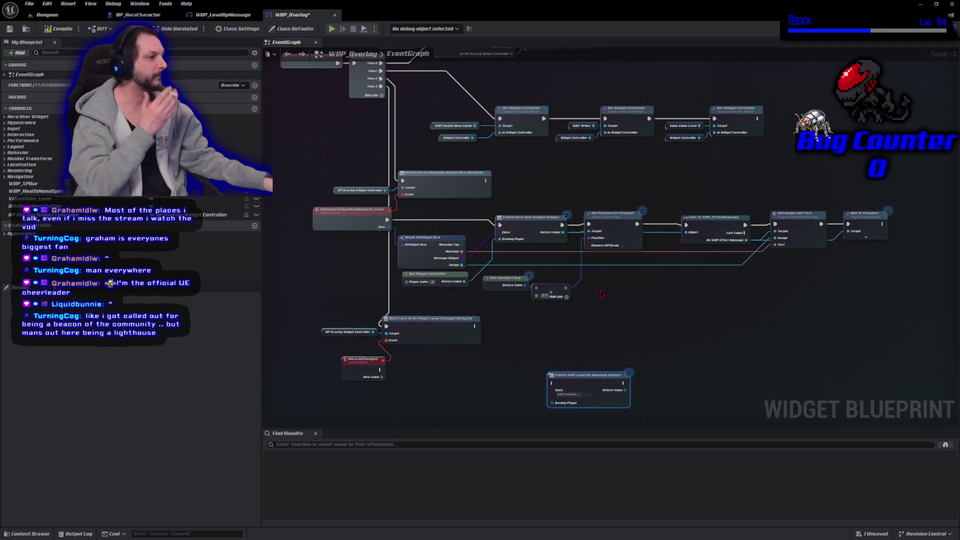
# - Duplicate the overlay widget controller getter and add Get Player Controller for Owning Player
pyautogui.click(331, 331)
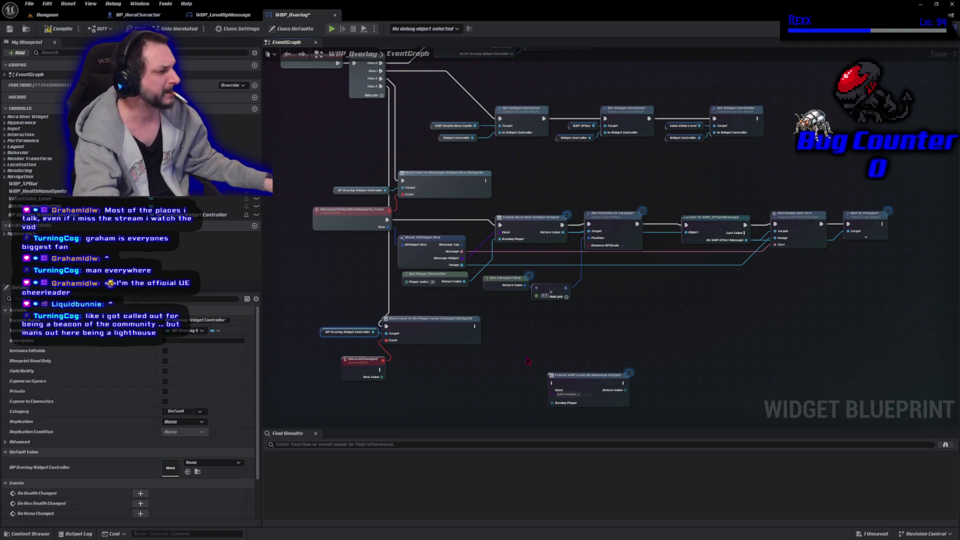
pyautogui.hotkey('ctrl', 'c')
pyautogui.hotkey('ctrl', 'v')
pyautogui.moveTo(478, 376); pyautogui.dragTo(499, 384)
pyautogui.write('get player')
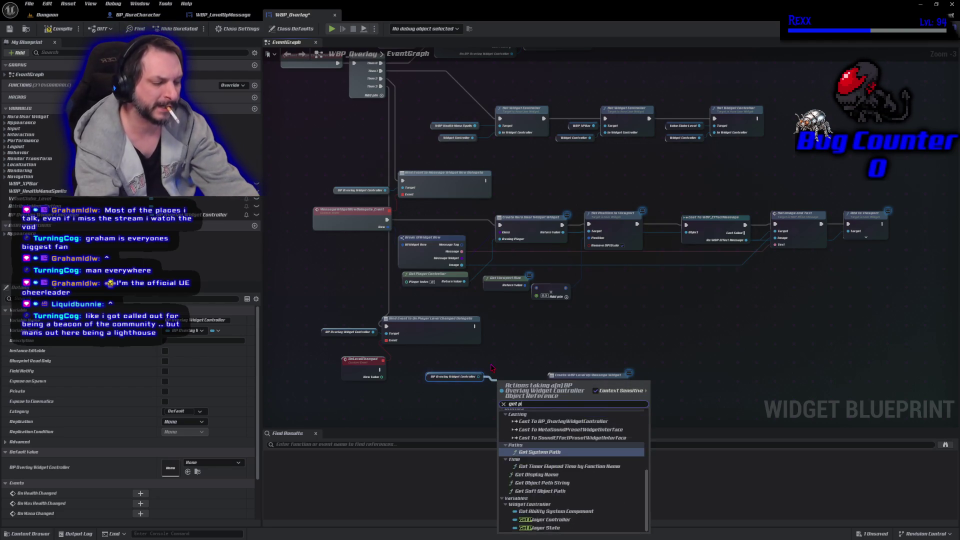
pyautogui.press('Return')
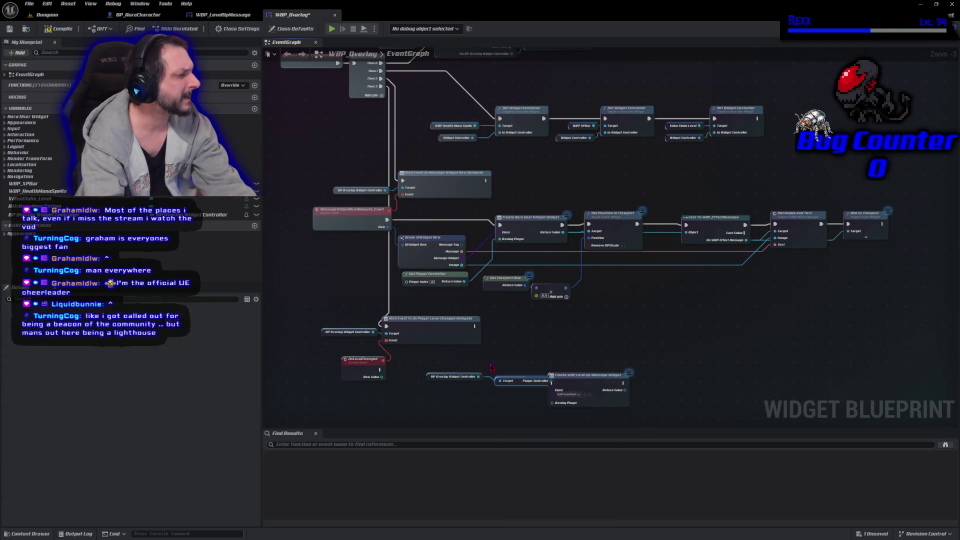
pyautogui.moveTo(578, 382)
pyautogui.mouseDown()
pyautogui.moveTo(597, 373)
pyautogui.moveTo(568, 394)
pyautogui.moveTo(576, 397)
pyautogui.mouseUp()
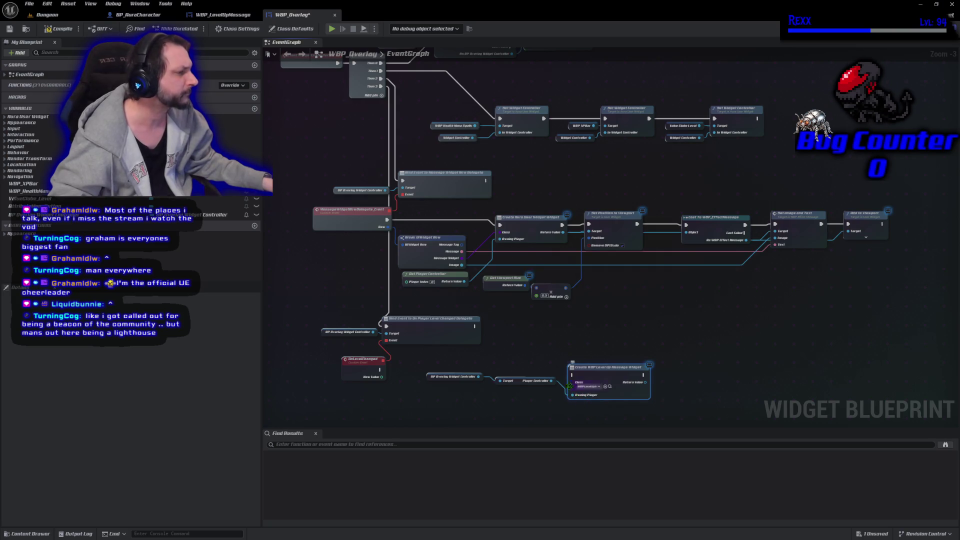
# - Wire OnLevelChanged's exec into Create Widget and line up the new nodes
pyautogui.moveTo(381, 371)
pyautogui.mouseDown()
pyautogui.moveTo(590, 383)
pyautogui.moveTo(574, 375)
pyautogui.mouseUp()
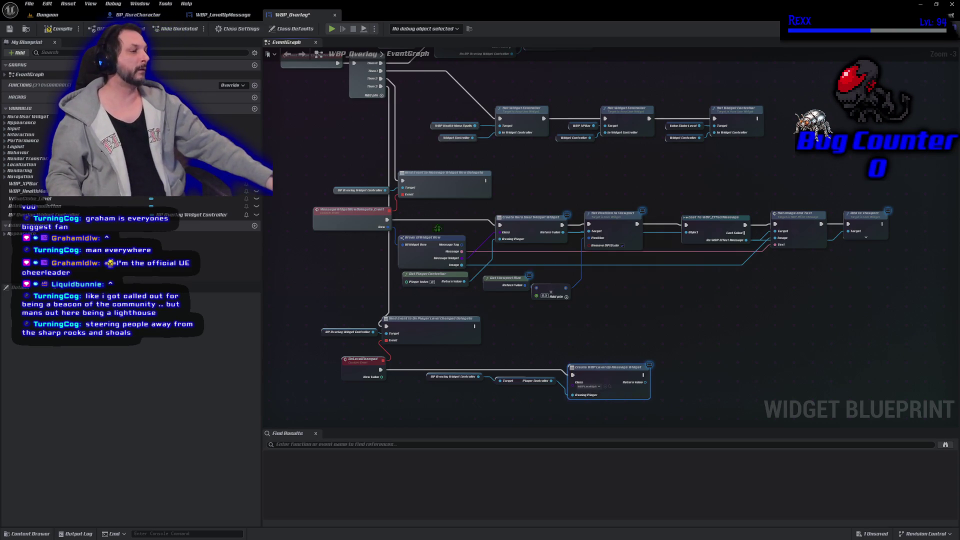
pyautogui.moveTo(526, 363); pyautogui.dragTo(579, 261)
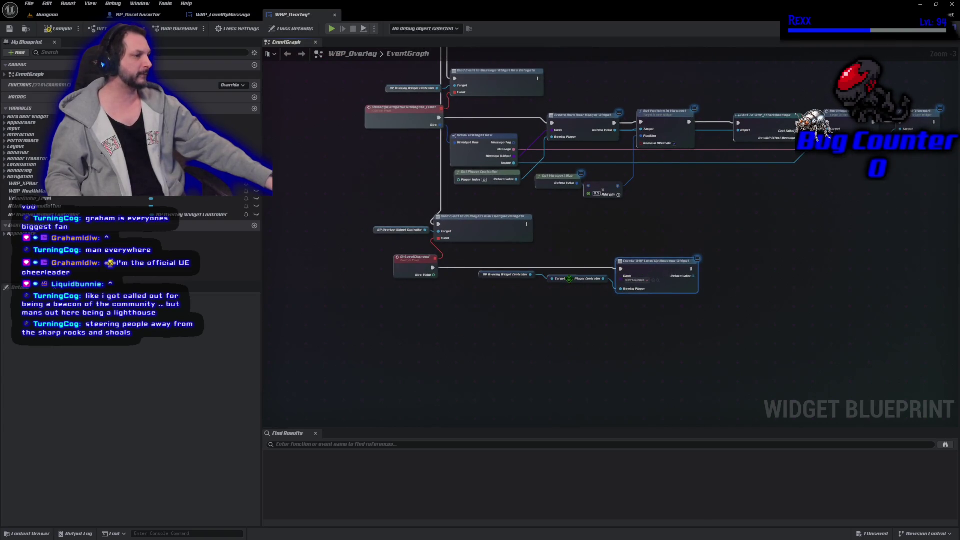
pyautogui.moveTo(569, 279); pyautogui.dragTo(576, 287)
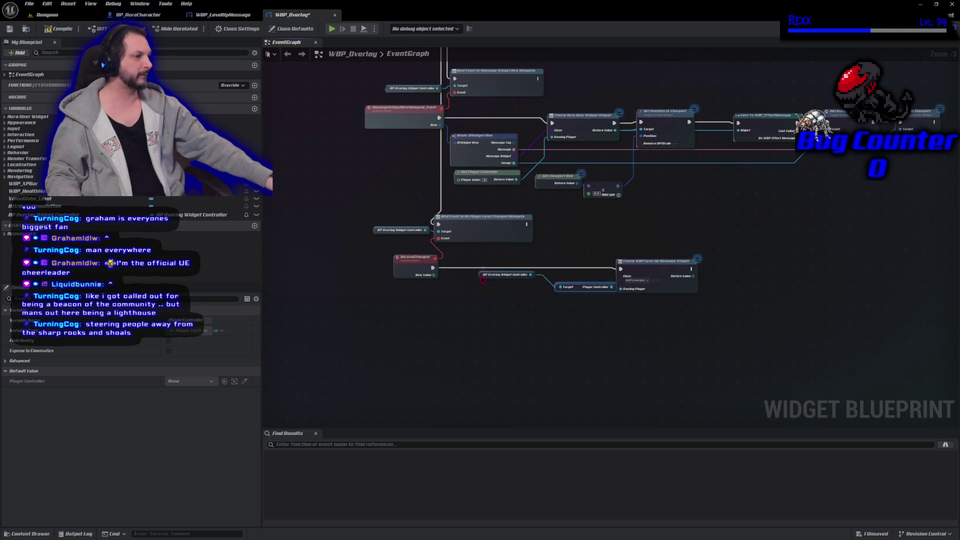
pyautogui.moveTo(500, 274); pyautogui.dragTo(521, 290)
pyautogui.moveTo(462, 234)
pyautogui.mouseDown()
pyautogui.moveTo(469, 289)
pyautogui.moveTo(416, 292)
pyautogui.mouseUp()
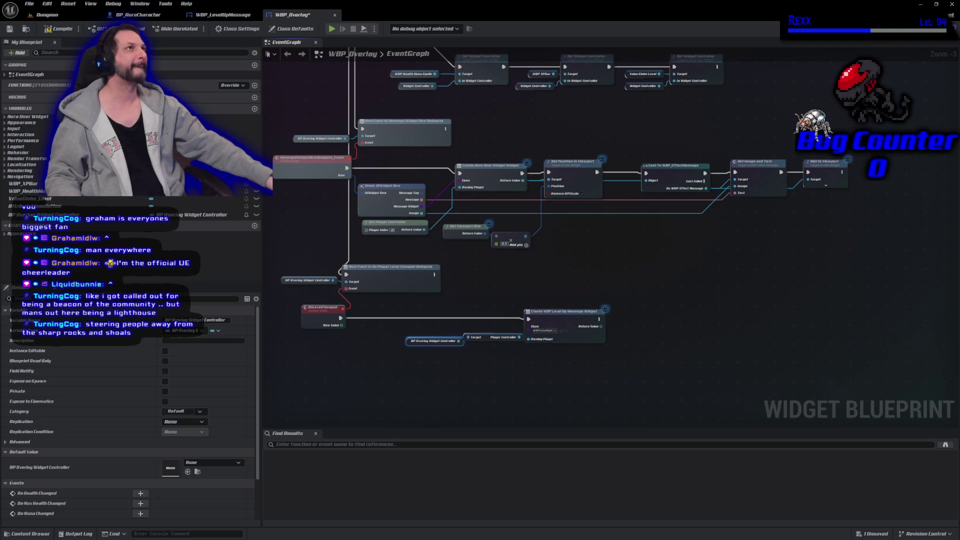
# - Get Text_Level from the created widget and add a SetText node for it
pyautogui.moveTo(601, 326); pyautogui.dragTo(615, 324)
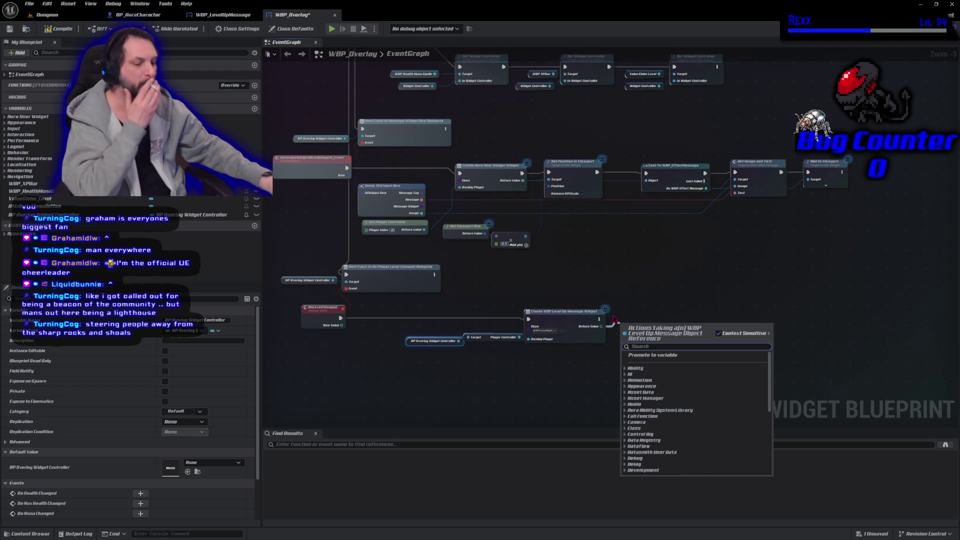
pyautogui.write('text')
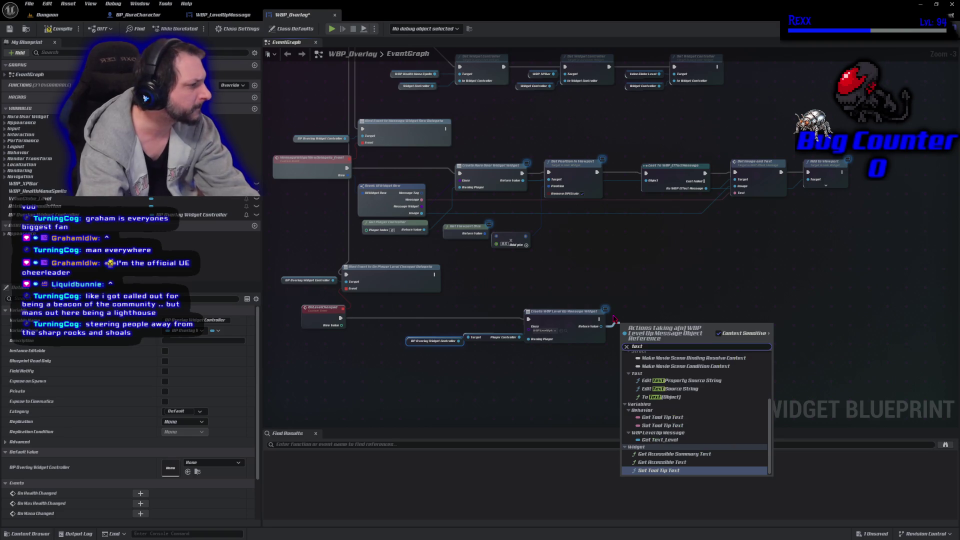
pyautogui.write(' le')
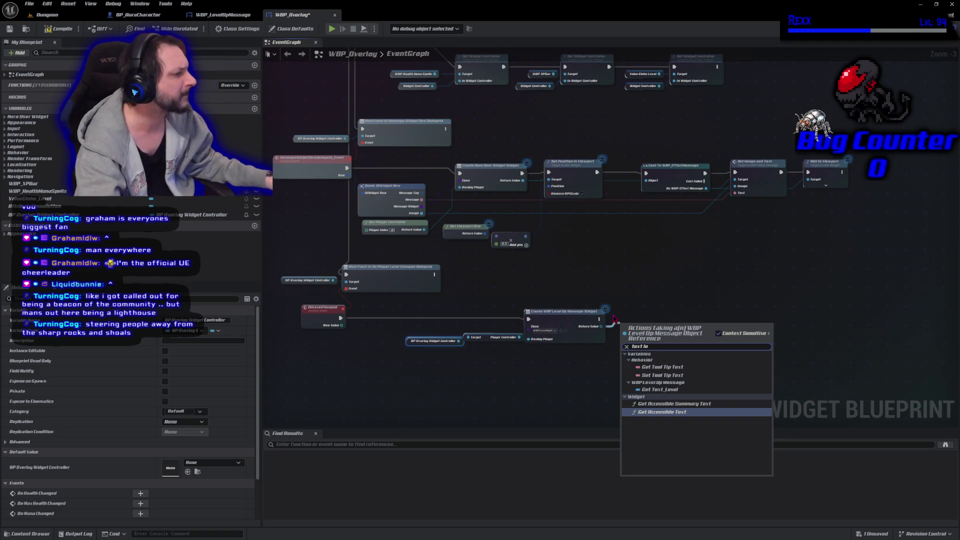
pyautogui.click(661, 389)
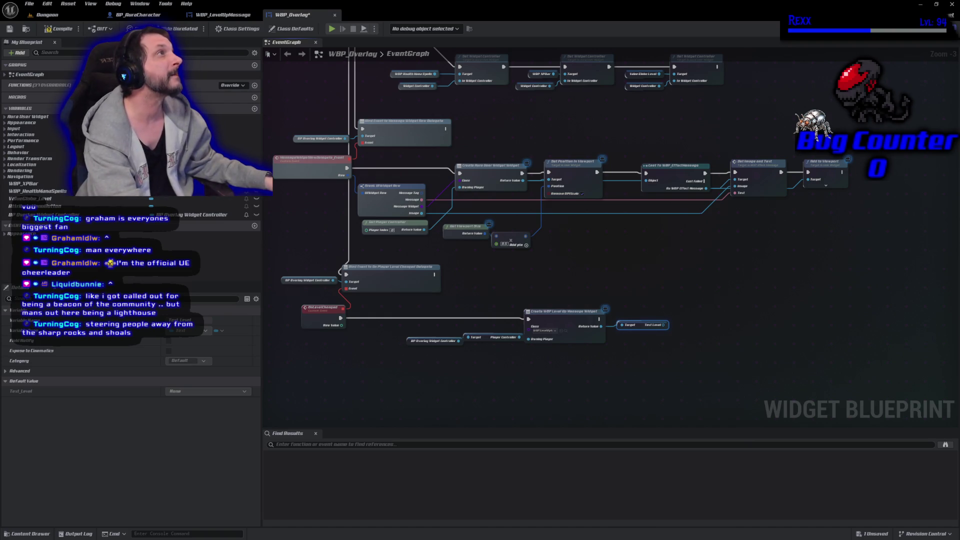
pyautogui.moveTo(664, 325); pyautogui.dragTo(675, 320)
pyautogui.write('set text')
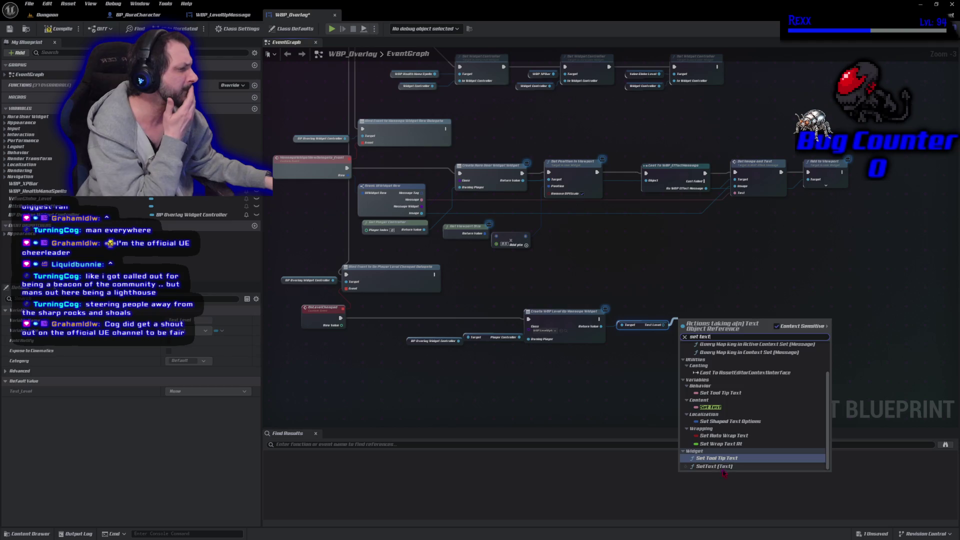
pyautogui.click(720, 466)
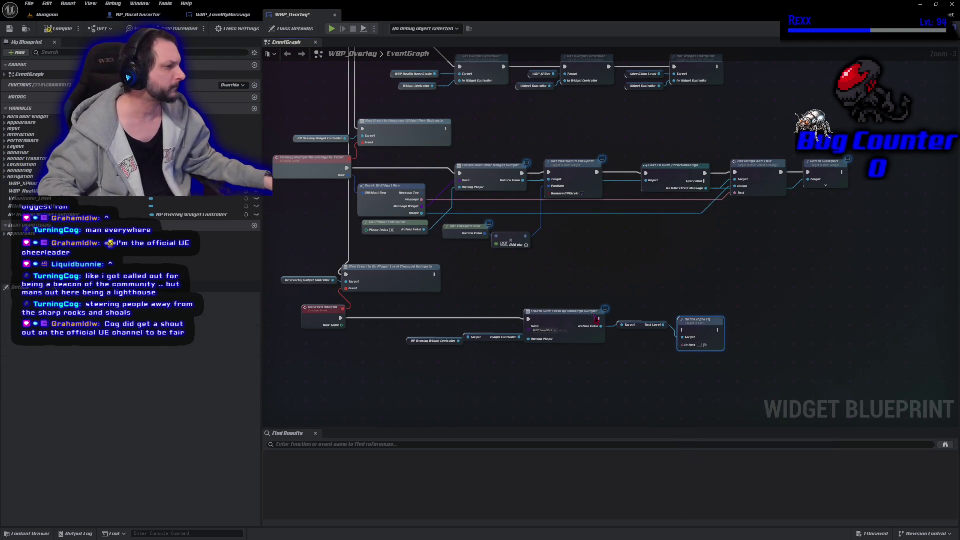
# - Run SetText after Create Widget, feed New Value via To Text (Integer), and compile
pyautogui.moveTo(602, 326)
pyautogui.mouseDown()
pyautogui.moveTo(673, 332)
pyautogui.moveTo(709, 315)
pyautogui.mouseUp()
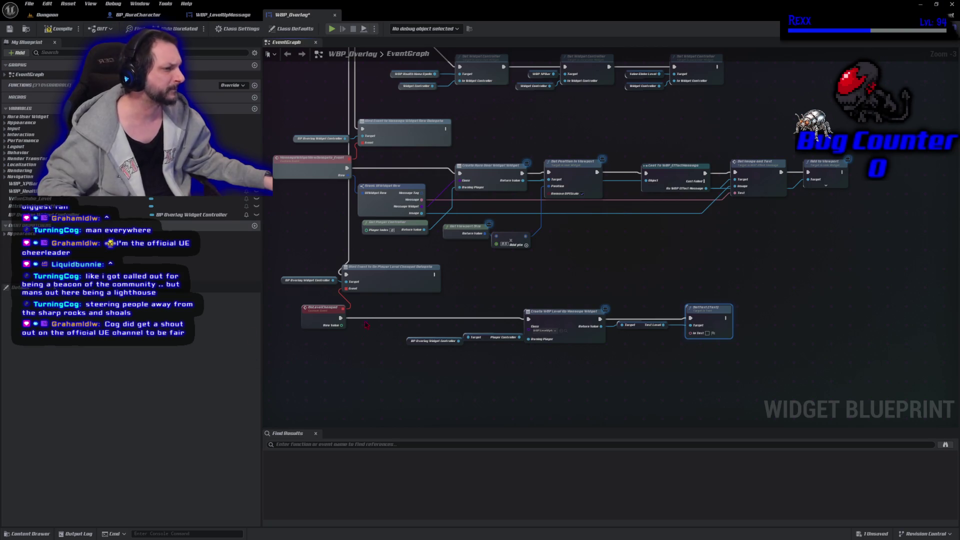
pyautogui.moveTo(342, 326)
pyautogui.mouseDown()
pyautogui.moveTo(486, 409)
pyautogui.moveTo(636, 352)
pyautogui.moveTo(691, 342)
pyautogui.moveTo(691, 333)
pyautogui.mouseUp()
pyautogui.moveTo(518, 321); pyautogui.dragTo(507, 372)
pyautogui.click(60, 29)
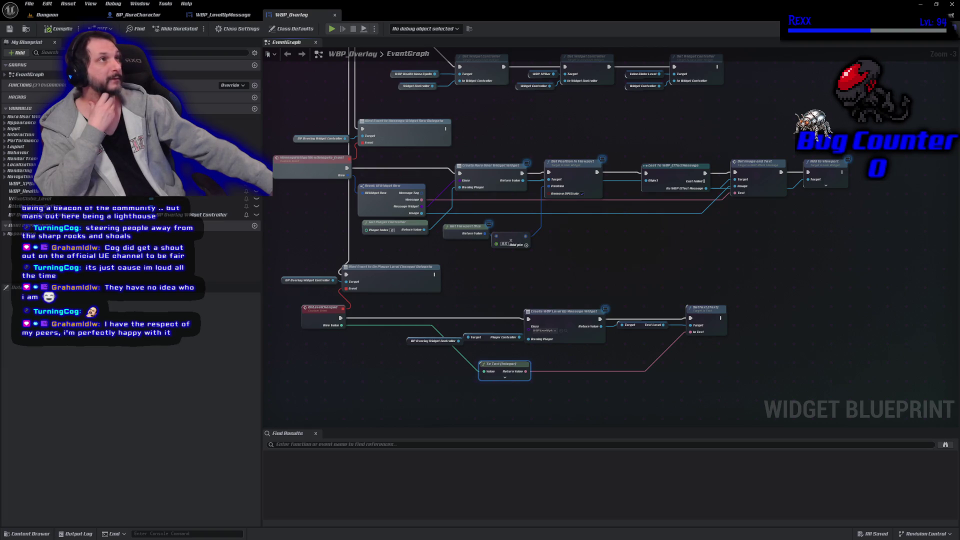
# - Promote the Create Widget return value to a variable named LevelUpWidget and compile
pyautogui.moveTo(635, 239); pyautogui.dragTo(596, 163)
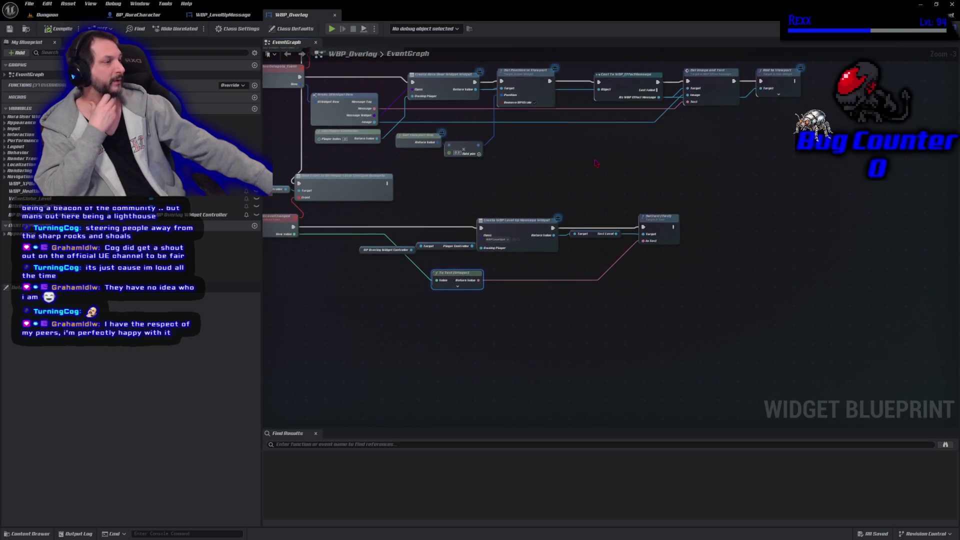
pyautogui.scroll(3, 595, 185)
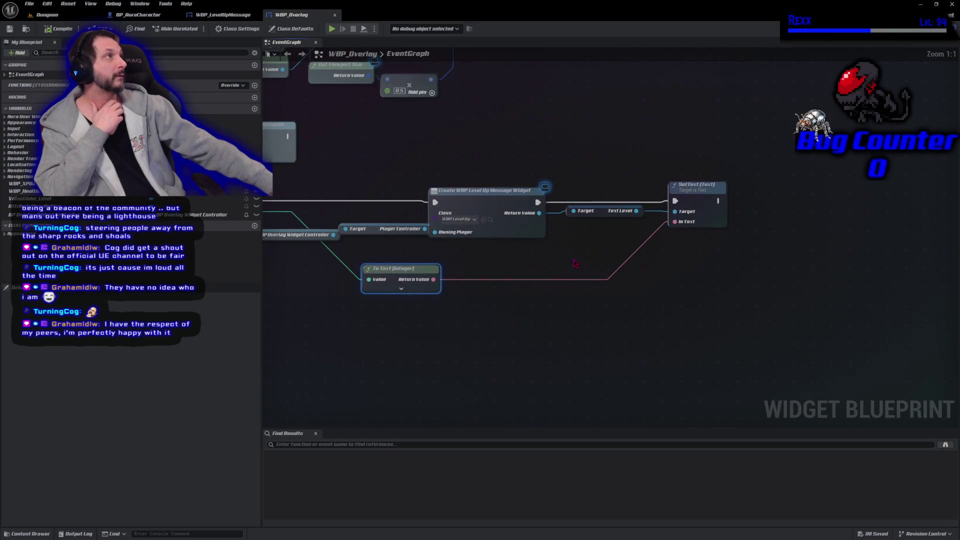
pyautogui.moveTo(602, 216); pyautogui.dragTo(602, 252)
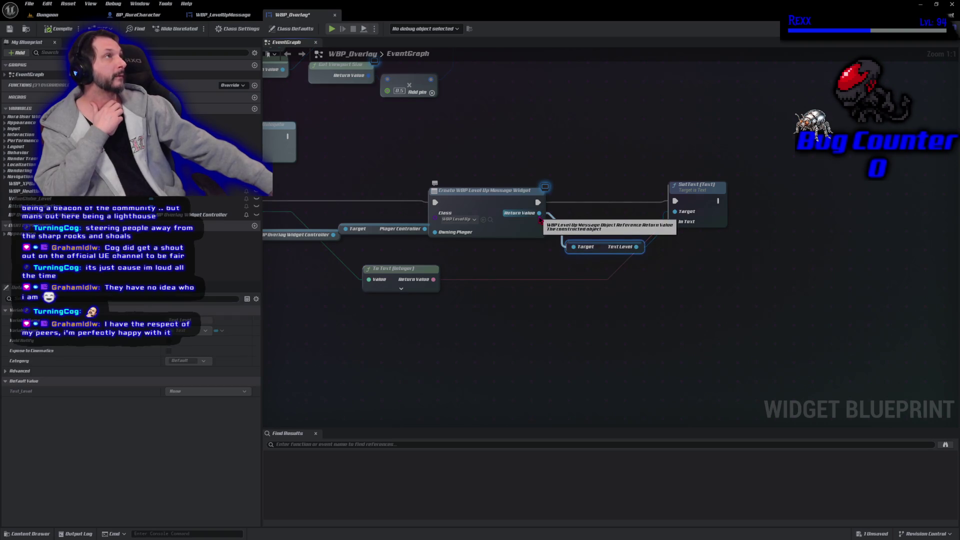
pyautogui.moveTo(539, 213); pyautogui.dragTo(578, 220)
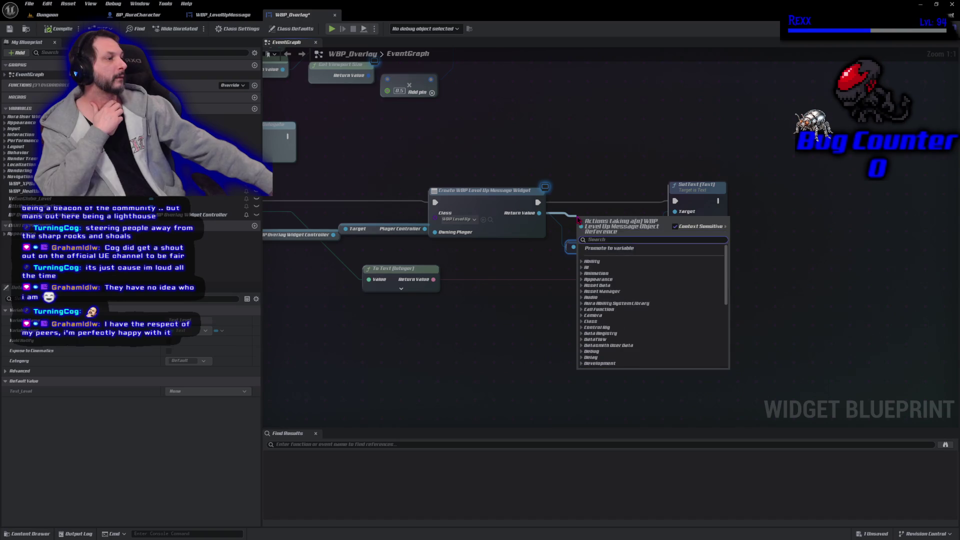
pyautogui.click(617, 250)
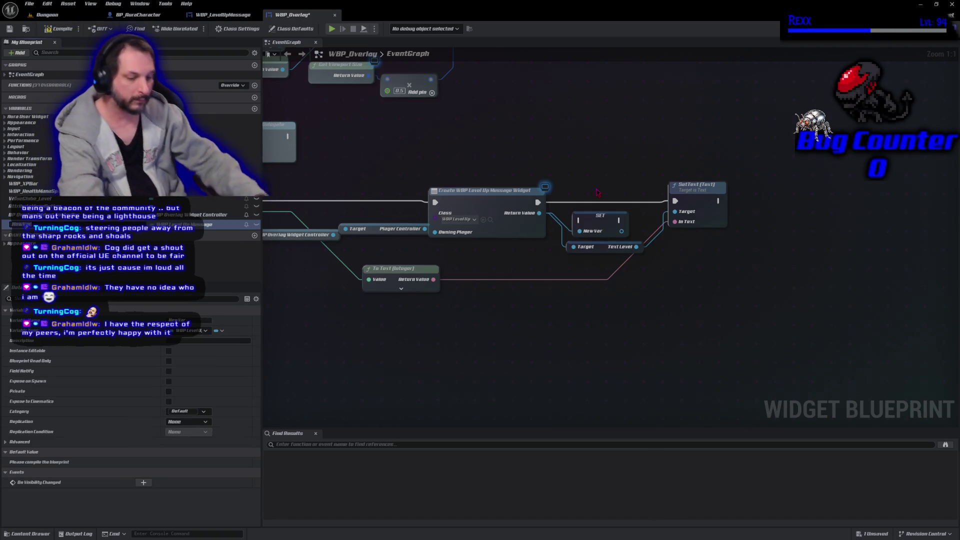
pyautogui.write('LevelU')
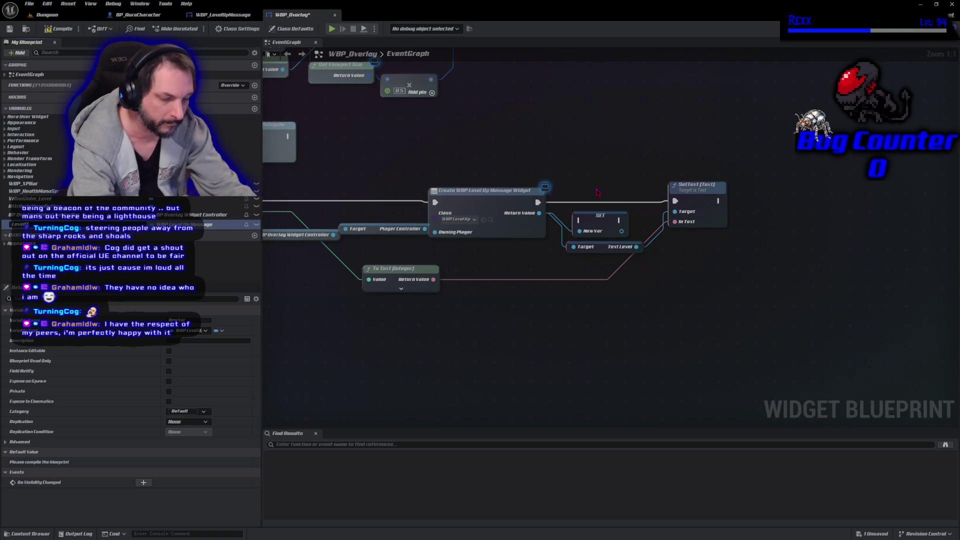
pyautogui.write('pWidget')
pyautogui.press('Return')
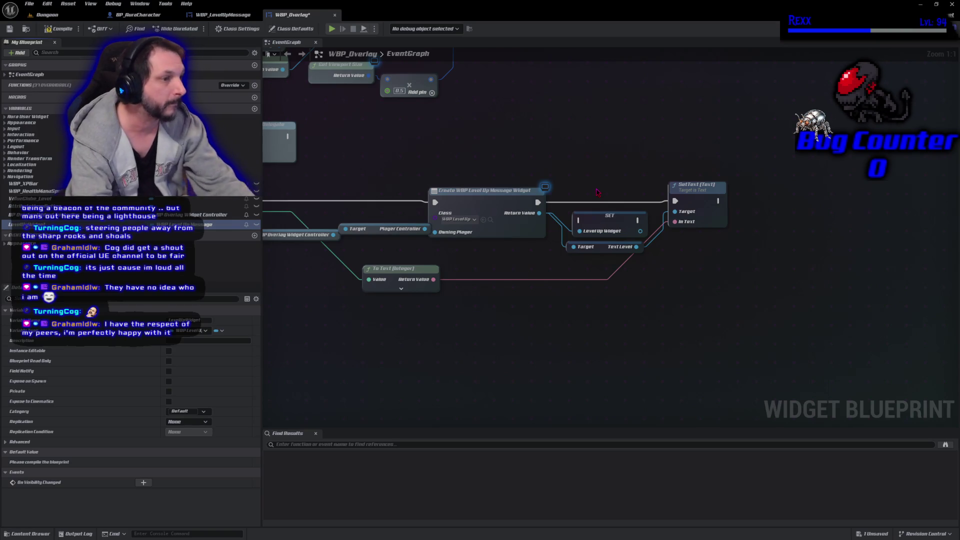
pyautogui.click(59, 29)
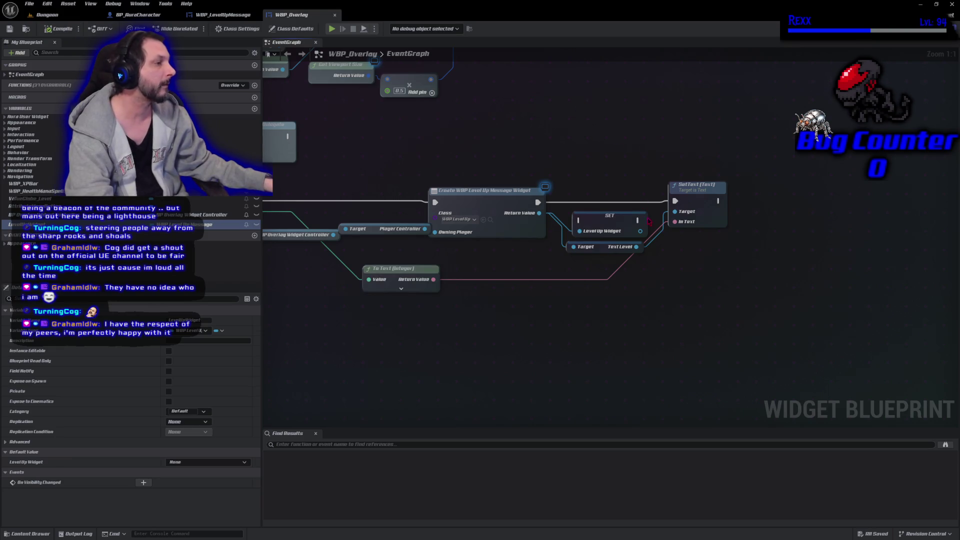
# - Chain the LevelUpWidget SET between Create Widget and SetText, then compile
pyautogui.click(606, 246)
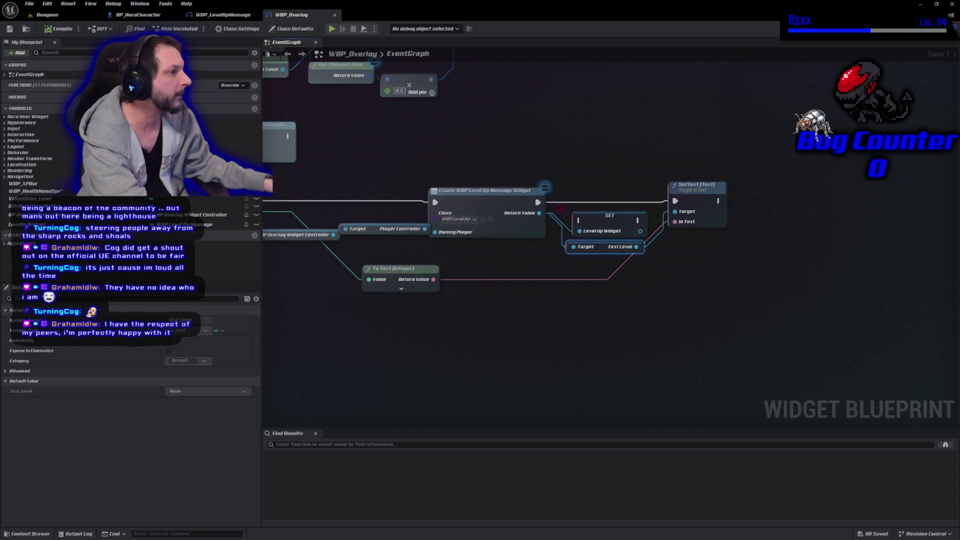
pyautogui.moveTo(538, 202); pyautogui.dragTo(579, 220)
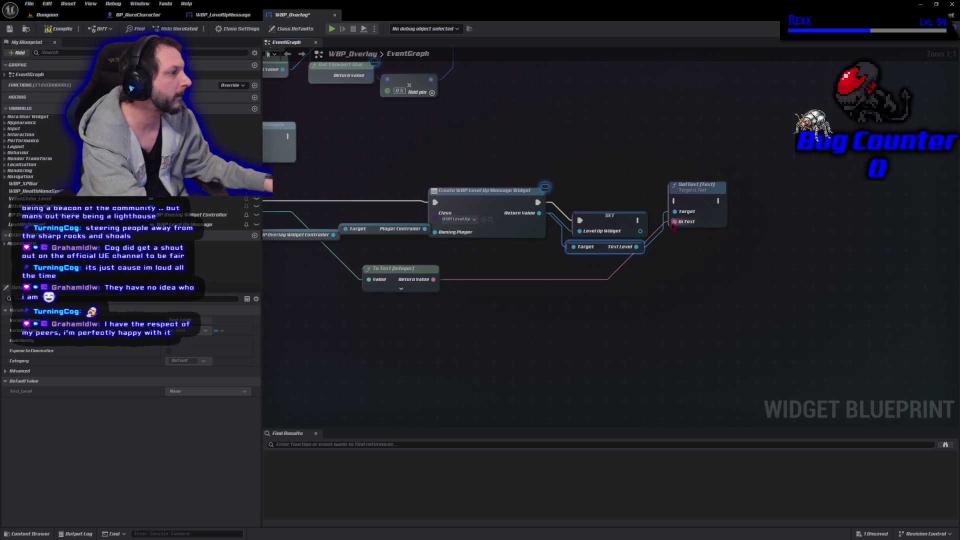
pyautogui.moveTo(638, 220); pyautogui.dragTo(675, 201)
pyautogui.moveTo(610, 231)
pyautogui.mouseDown()
pyautogui.moveTo(606, 201)
pyautogui.moveTo(612, 213)
pyautogui.mouseUp()
pyautogui.click(52, 29)
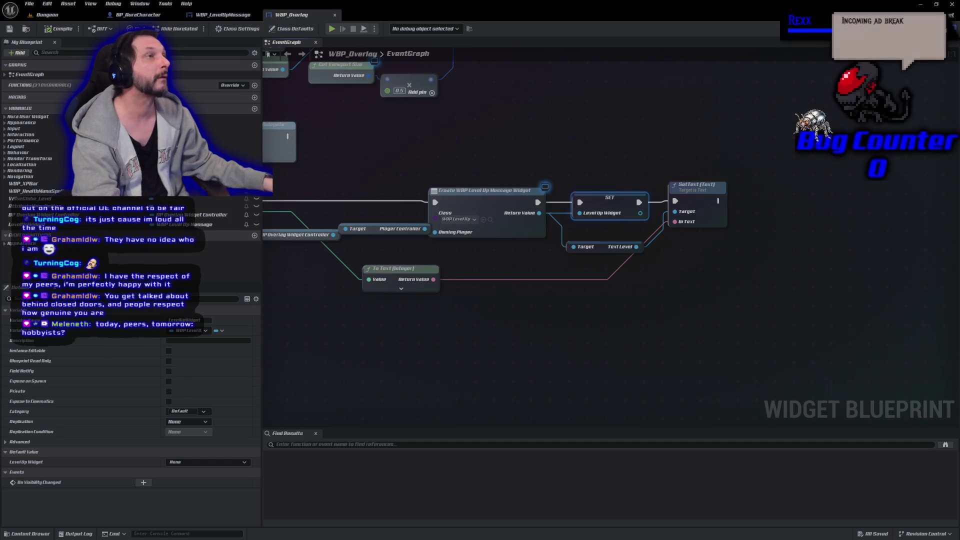
# - Place a LevelUpWidget getter beside OnLevelChanged and save the blueprint
pyautogui.moveTo(220, 224); pyautogui.dragTo(282, 181)
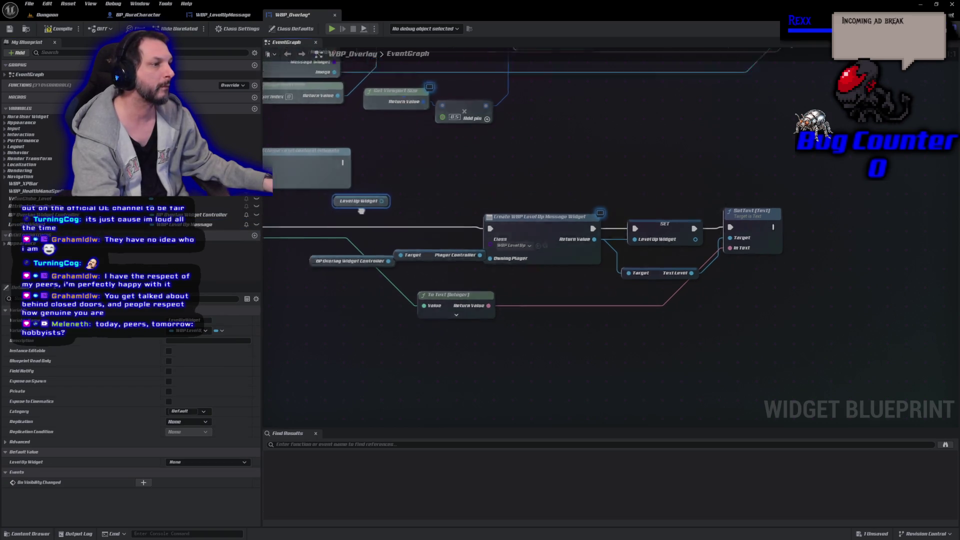
pyautogui.moveTo(535, 181); pyautogui.dragTo(428, 193)
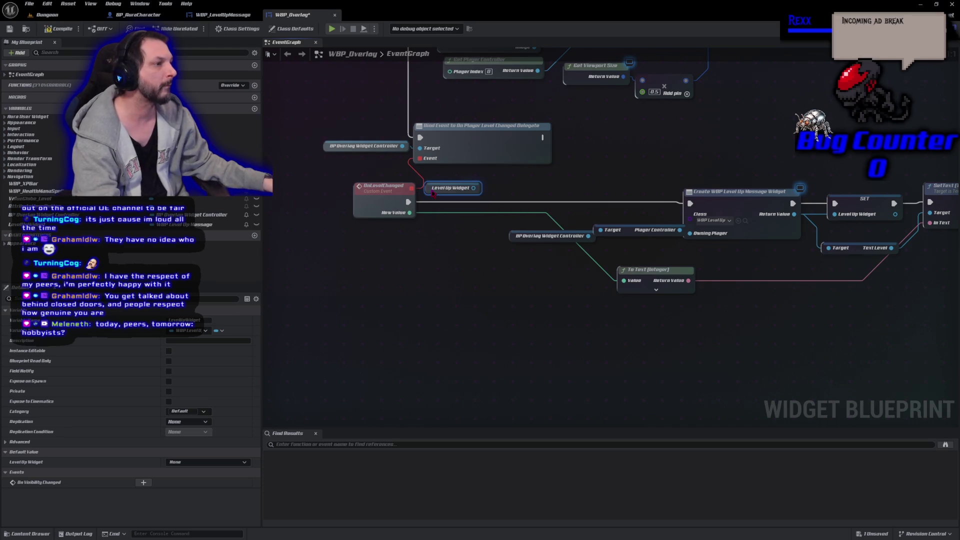
pyautogui.hotkey('ctrl', 's')
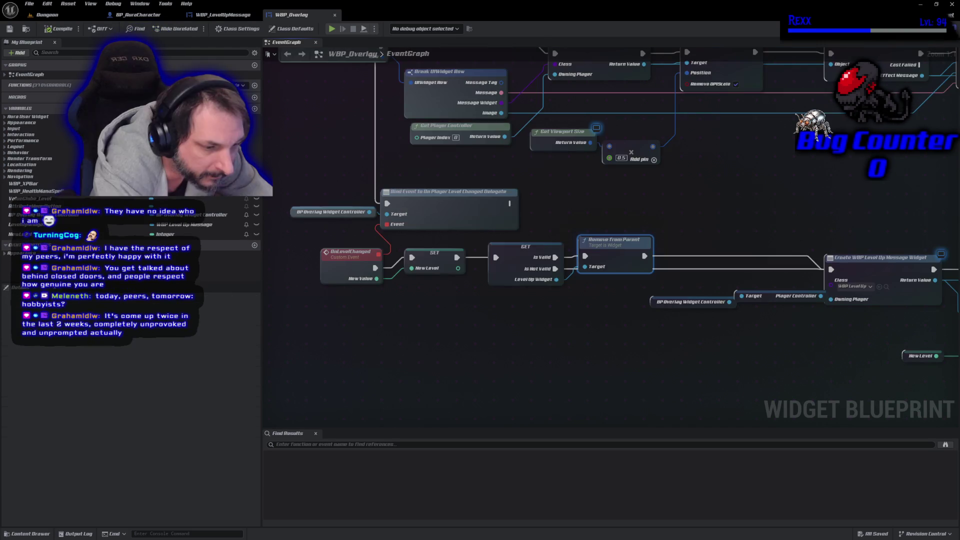